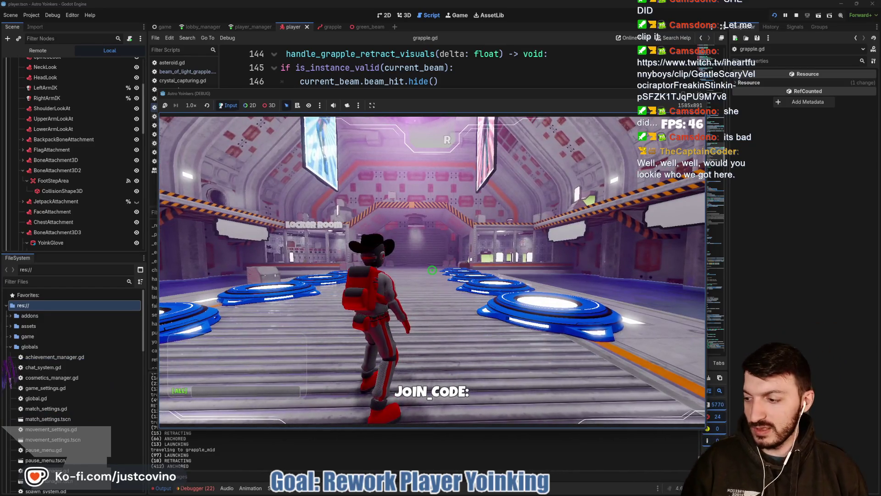
# Pause the running game test with Esc and return to grapple.gd in the editor
pyautogui.press('Escape')
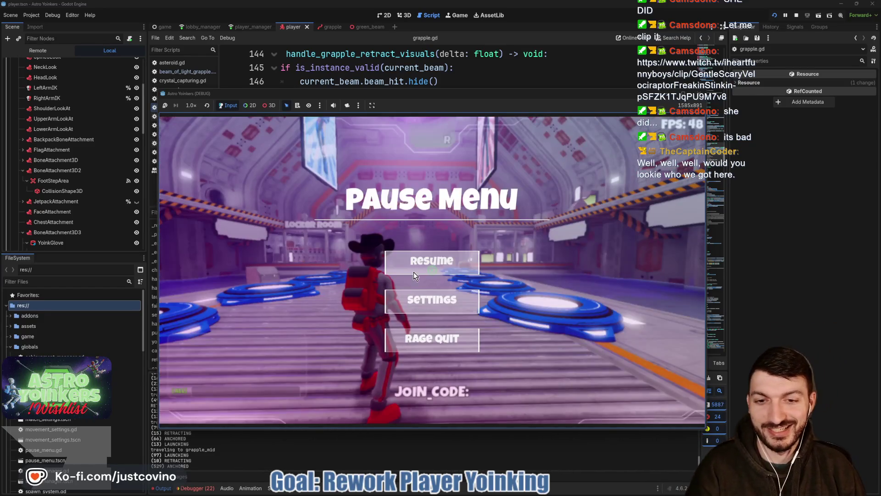
pyautogui.click(797, 190)
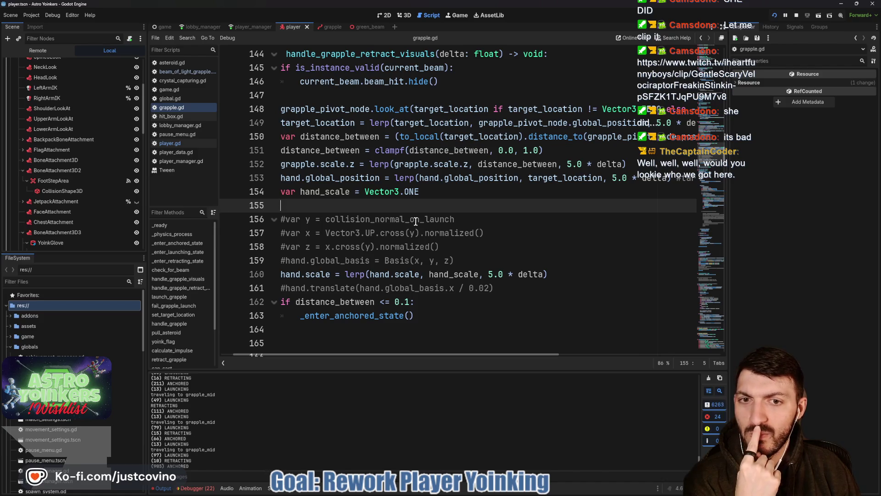
pyautogui.scroll(1, 415, 221)
pyautogui.scroll(-1, 411, 224)
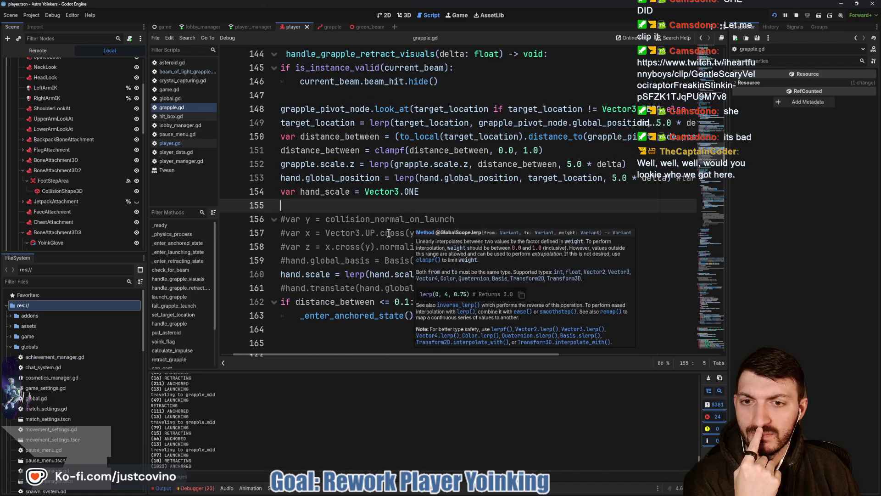
pyautogui.hscroll(-1, 432, 224)
pyautogui.scroll(1, 441, 223)
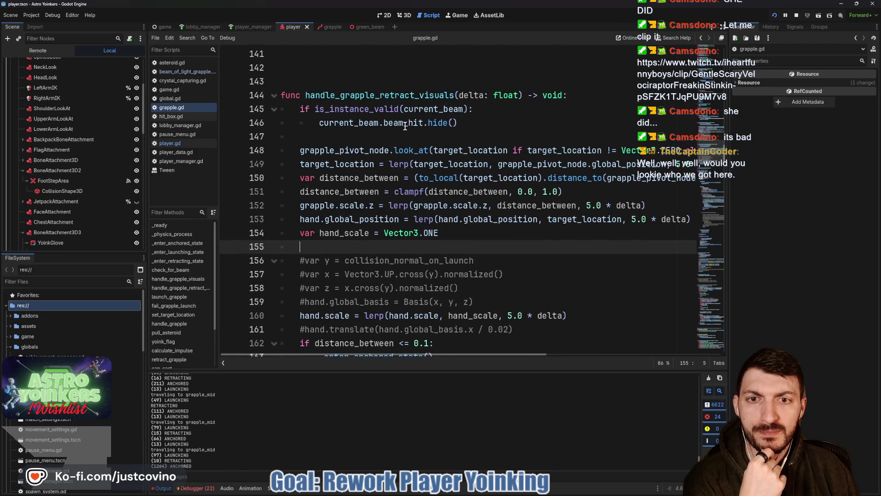
pyautogui.moveTo(390, 153)
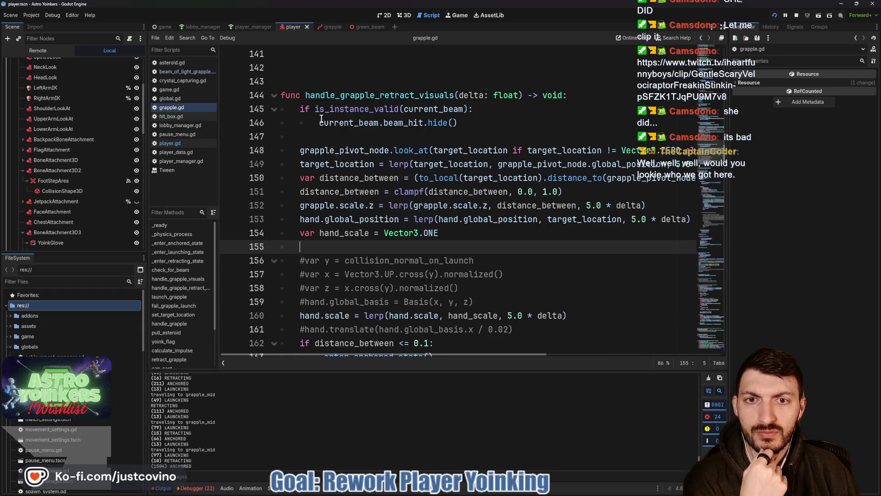
pyautogui.moveTo(468, 118); pyautogui.dragTo(275, 108)
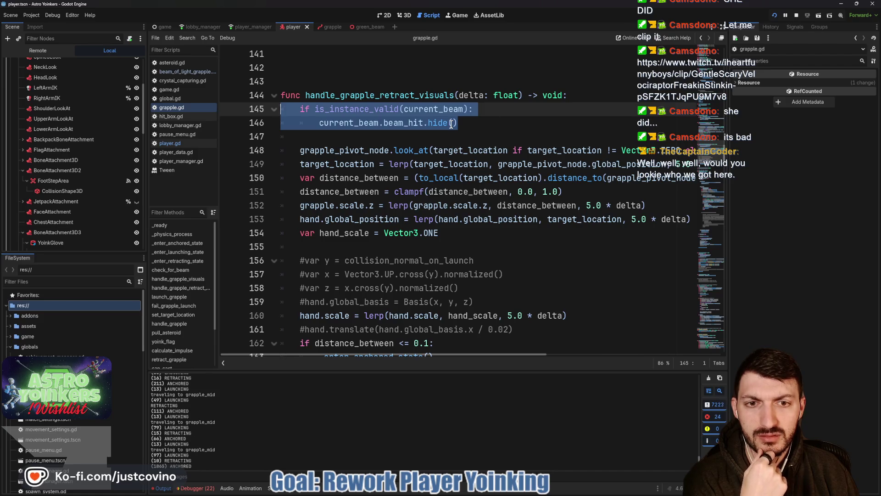
pyautogui.click(364, 27)
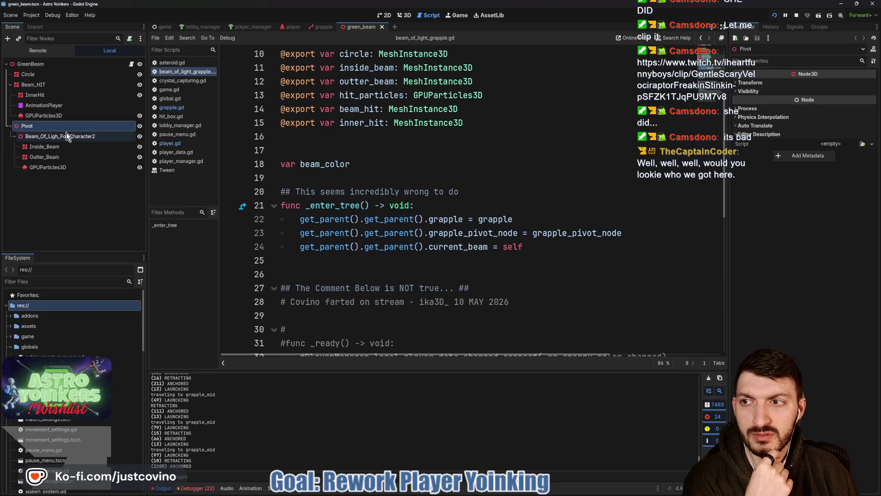
# Inspect the green beam's Beam_HIT node in 3D and its script, then return to the grapple scene's grapple.gd
pyautogui.click(53, 86)
pyautogui.click(404, 16)
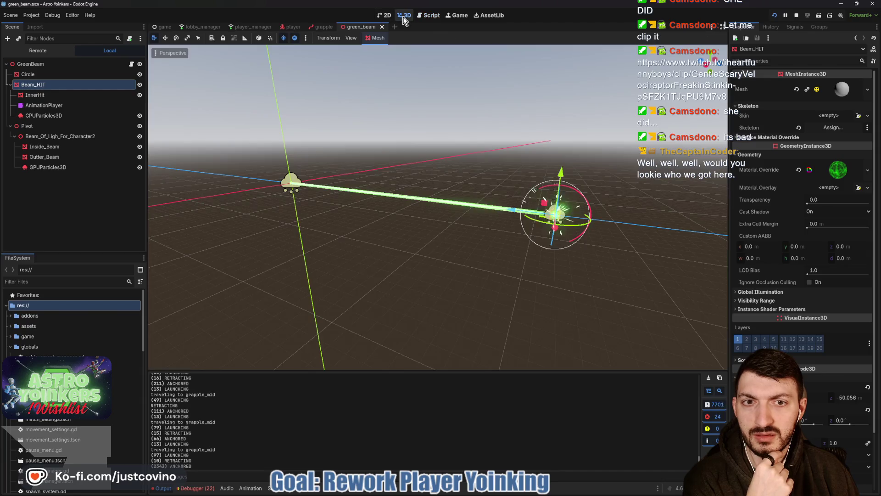
pyautogui.click(429, 15)
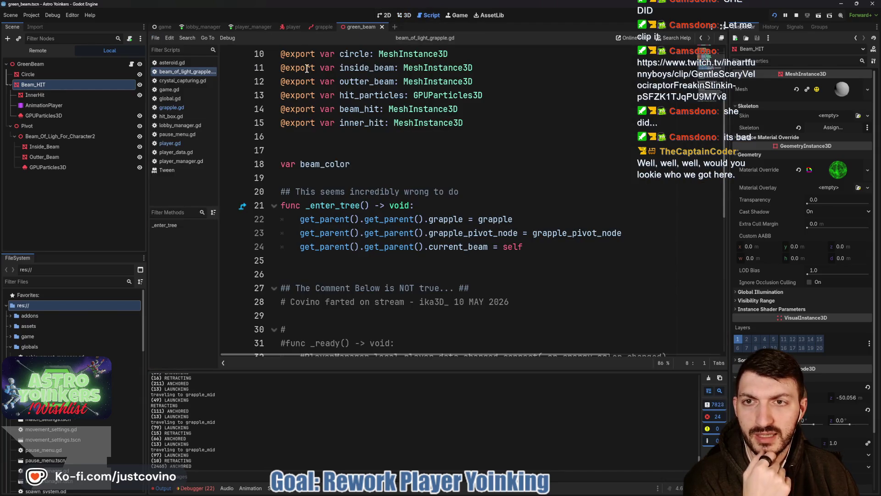
pyautogui.click(322, 26)
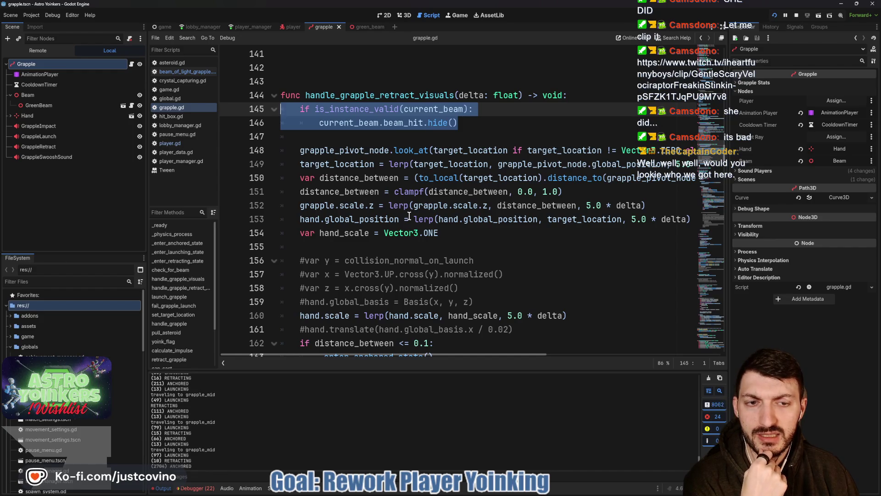
pyautogui.scroll(-9, 409, 216)
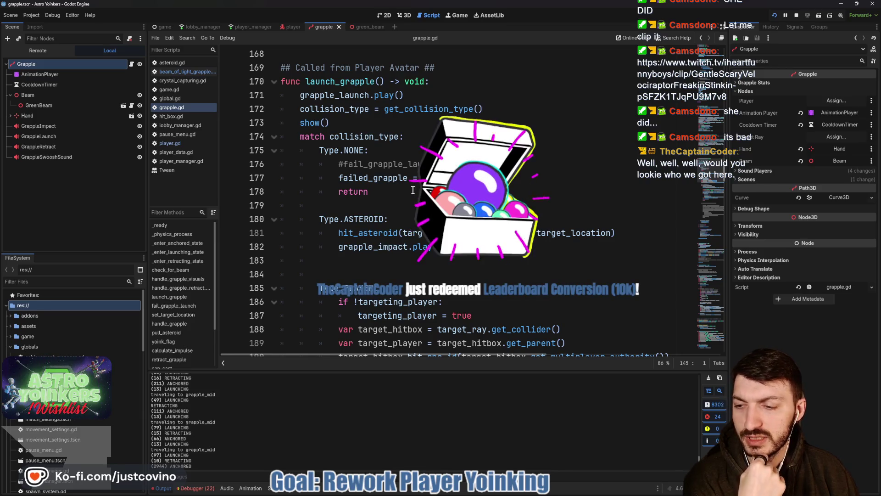
pyautogui.scroll(-3, 412, 190)
pyautogui.scroll(-2, 412, 190)
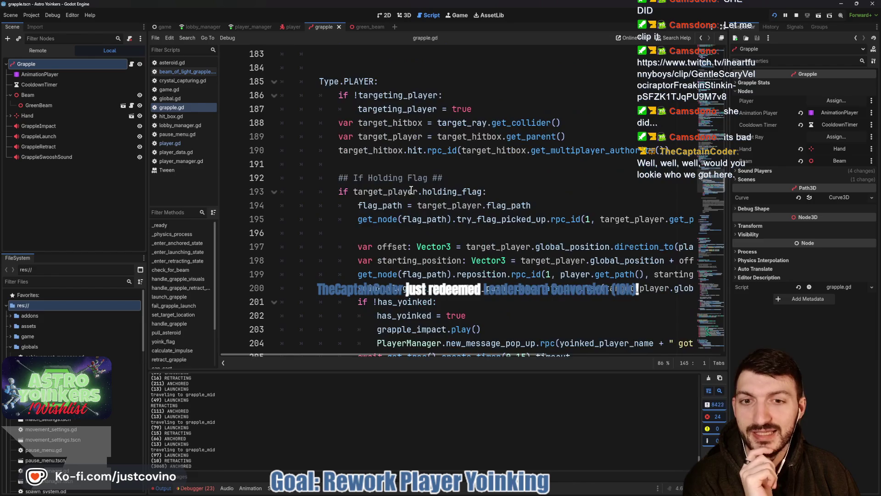
pyautogui.scroll(-2, 411, 189)
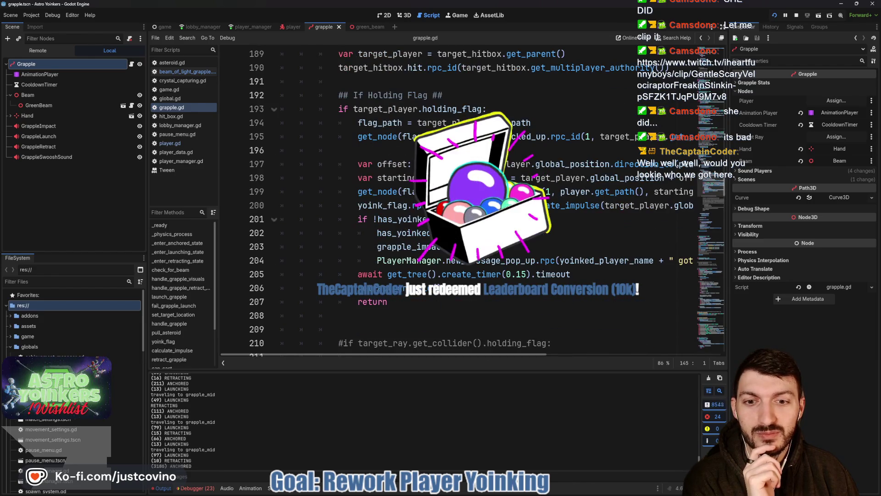
pyautogui.scroll(-1, 411, 190)
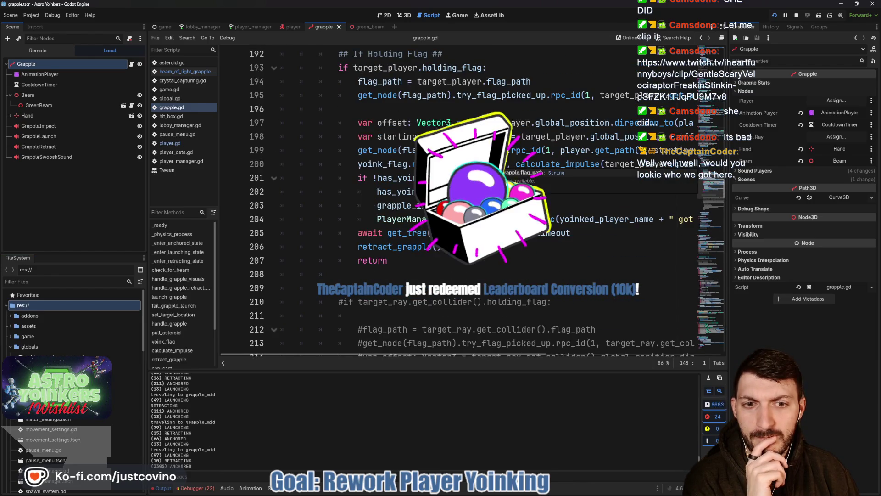
pyautogui.scroll(3, 472, 164)
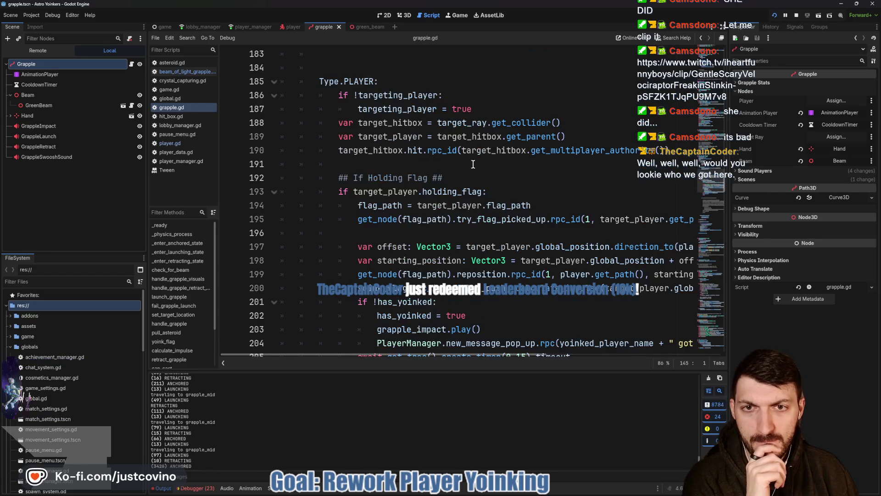
pyautogui.scroll(-11, 472, 164)
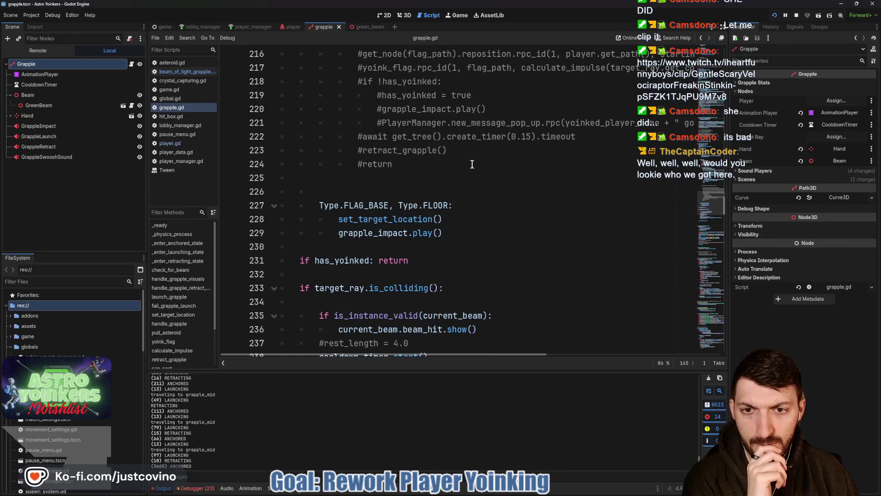
pyautogui.scroll(-3, 472, 164)
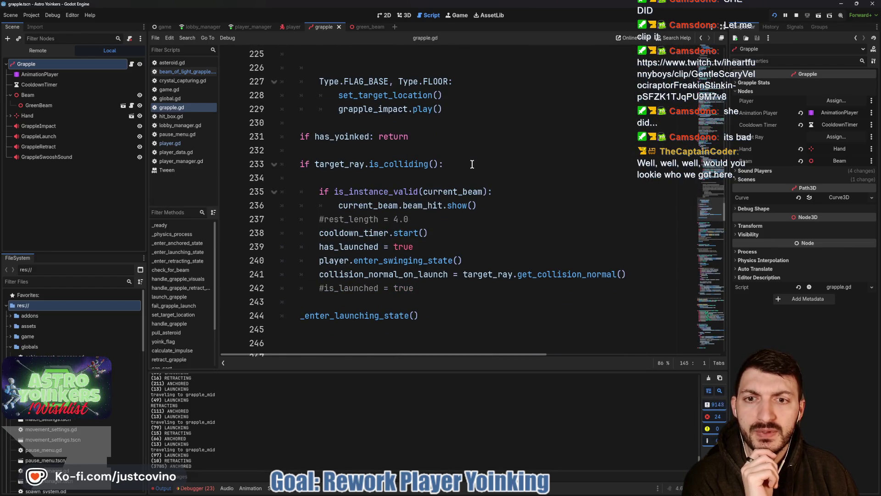
pyautogui.scroll(-1, 472, 164)
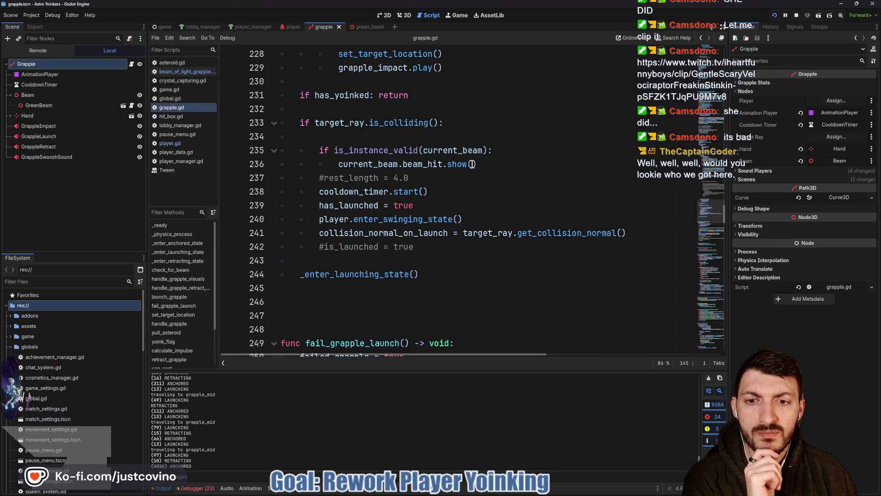
pyautogui.scroll(-1, 472, 164)
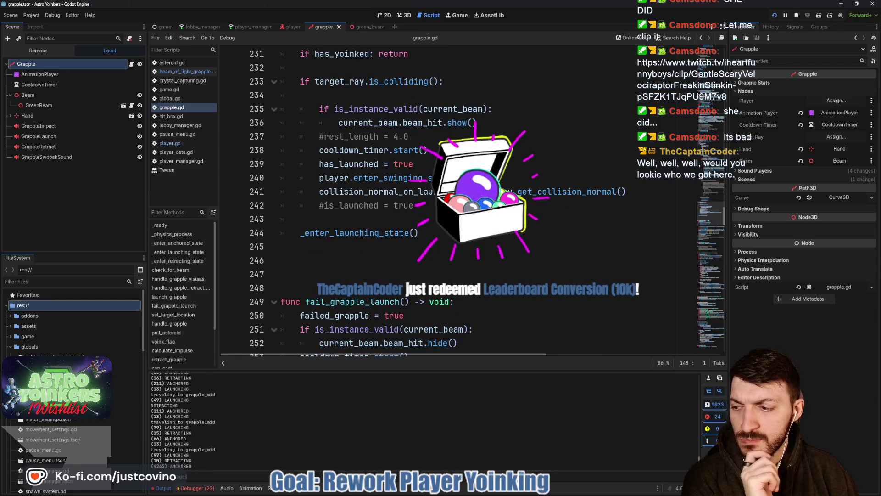
pyautogui.scroll(-2, 472, 164)
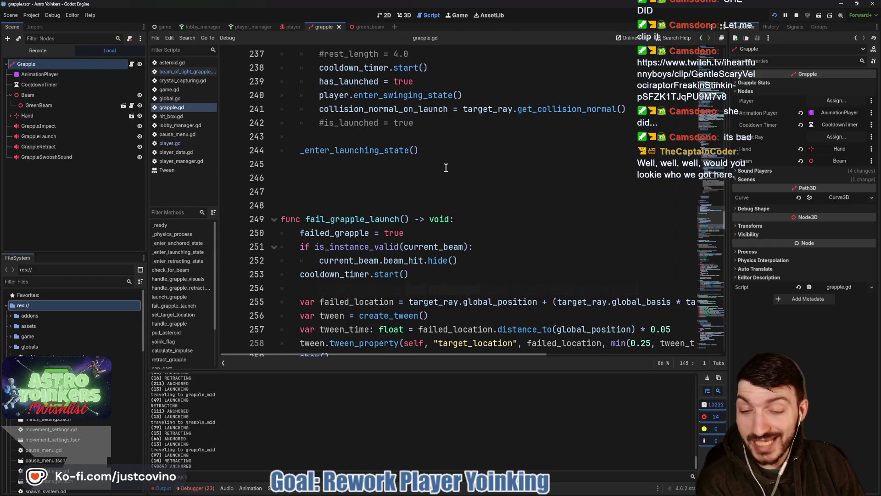
pyautogui.scroll(-1, 445, 168)
pyautogui.scroll(-1, 446, 168)
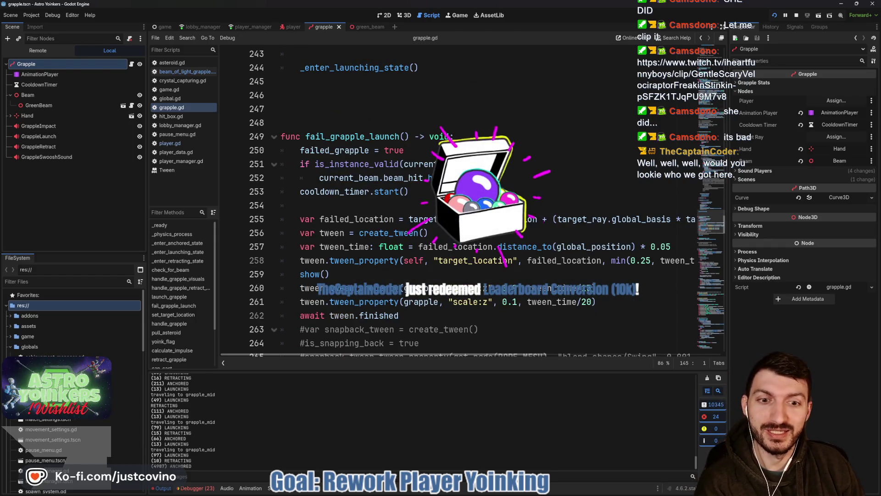
pyautogui.scroll(-1, 445, 168)
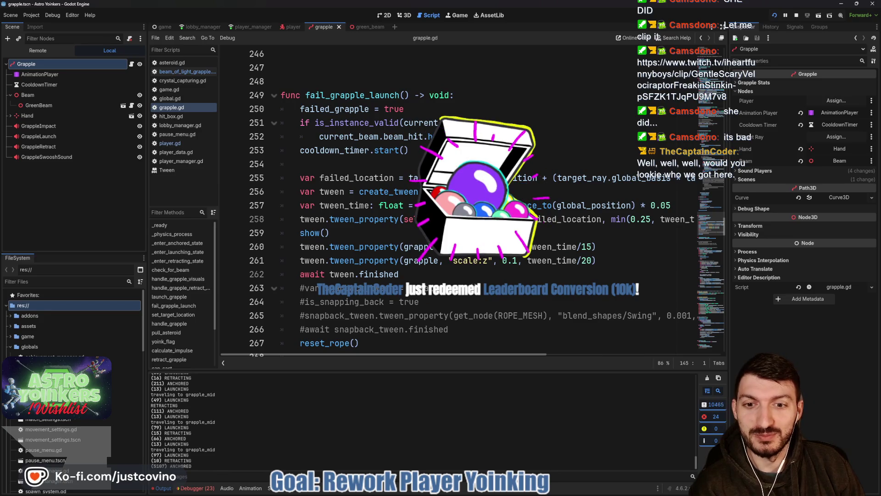
pyautogui.scroll(-1, 426, 289)
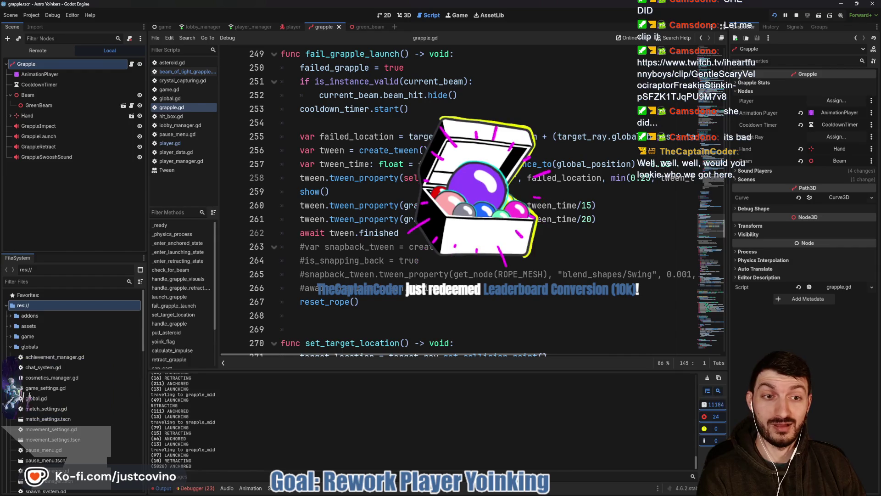
pyautogui.scroll(-1, 424, 287)
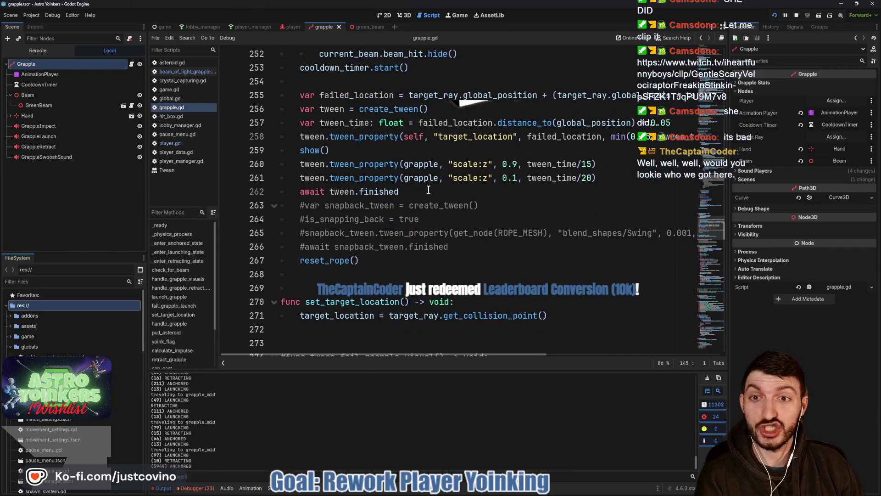
pyautogui.scroll(3, 428, 189)
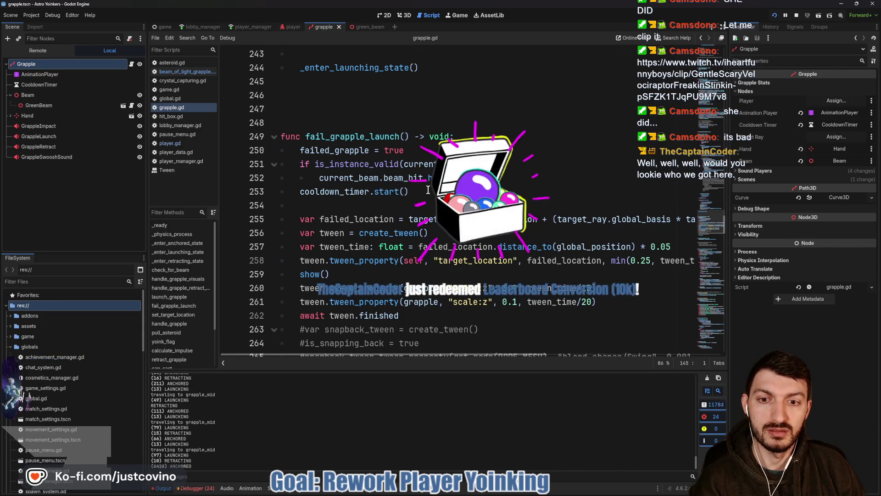
pyautogui.scroll(-3, 428, 189)
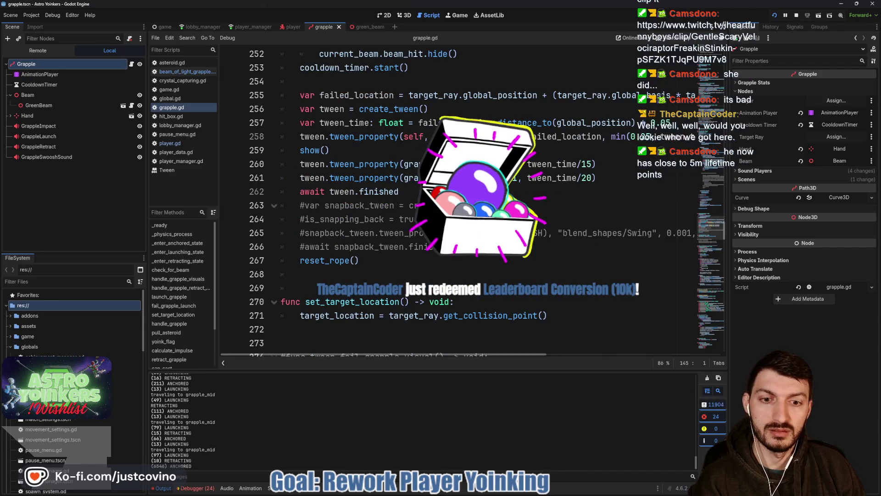
pyautogui.scroll(-2, 428, 189)
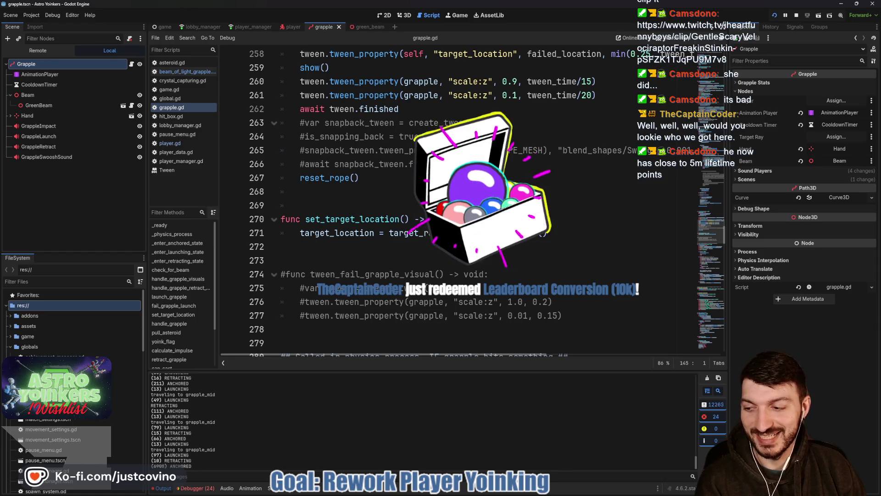
pyautogui.scroll(-4, 428, 189)
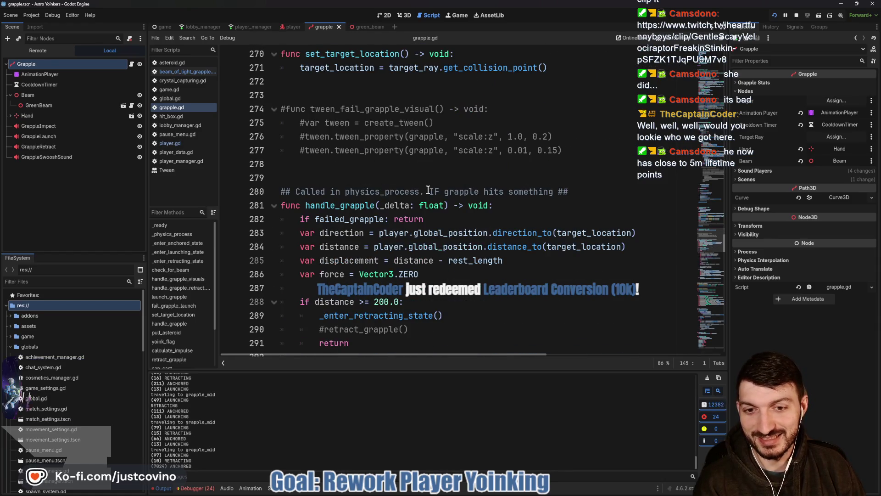
pyautogui.scroll(-4, 428, 189)
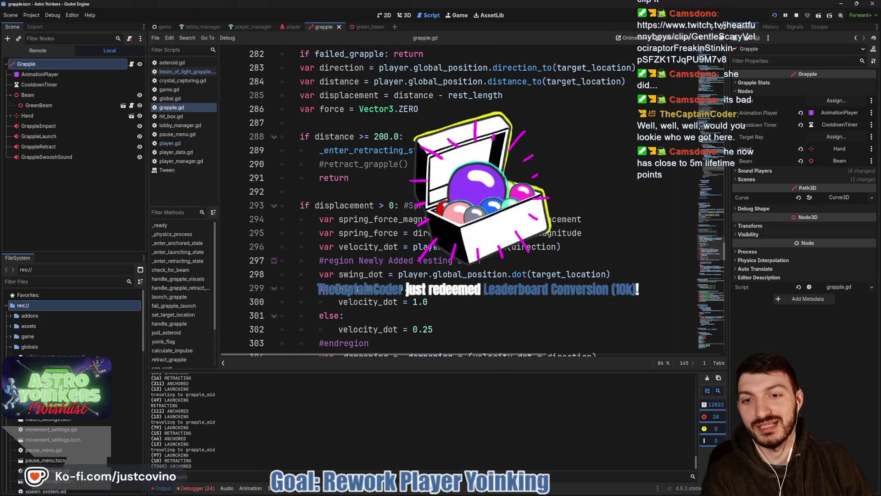
pyautogui.scroll(-2, 427, 190)
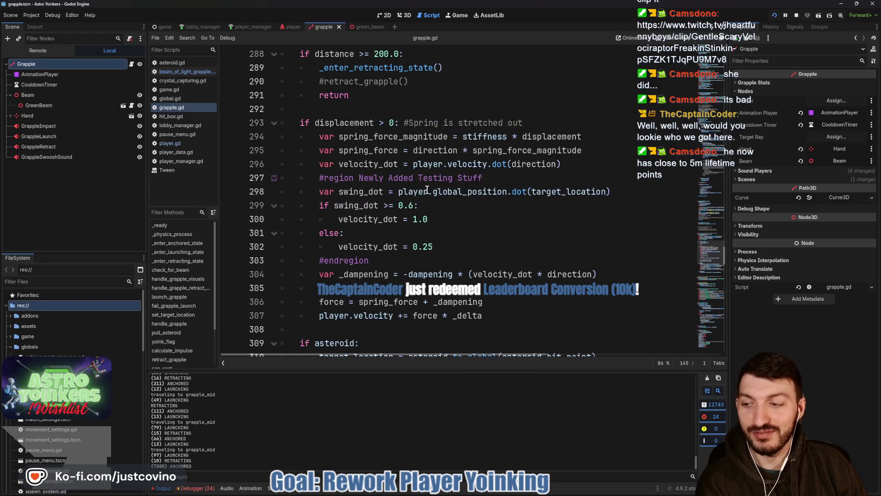
pyautogui.scroll(-1, 427, 189)
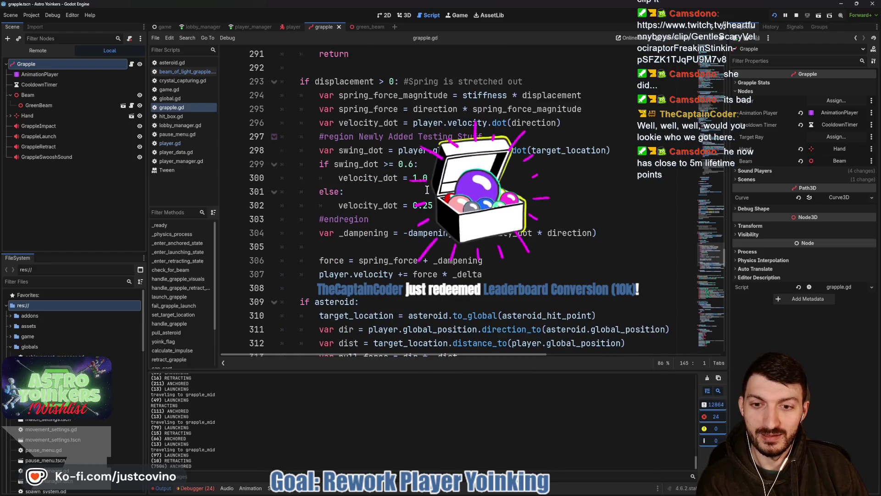
pyautogui.scroll(-2, 426, 189)
pyautogui.scroll(-1, 424, 190)
pyautogui.scroll(4, 425, 189)
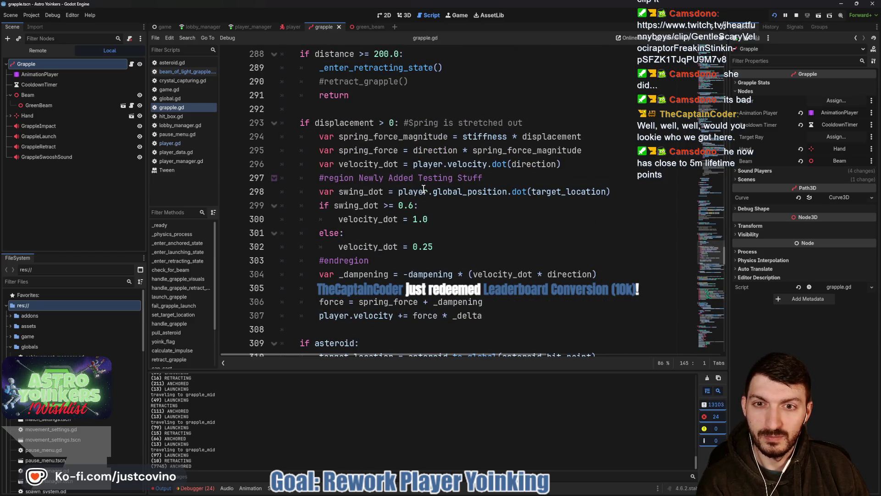
pyautogui.scroll(2, 423, 189)
pyautogui.scroll(-6, 417, 189)
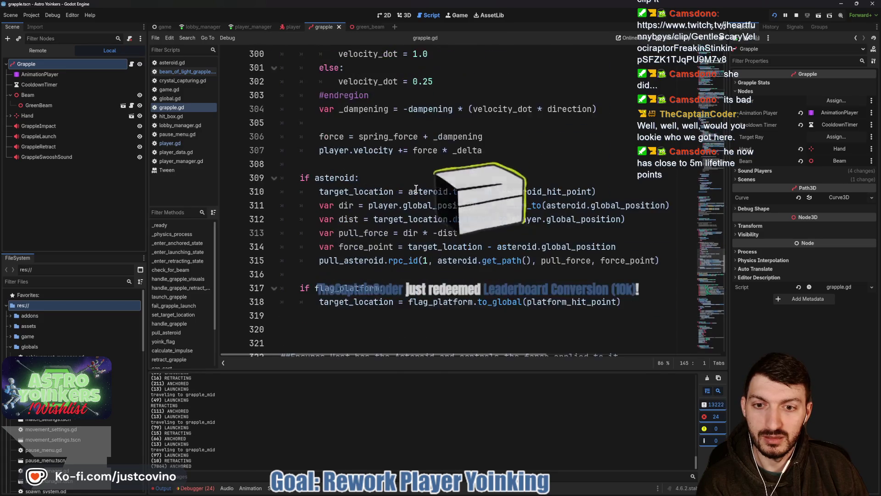
pyautogui.scroll(-3, 415, 189)
pyautogui.scroll(-1, 416, 188)
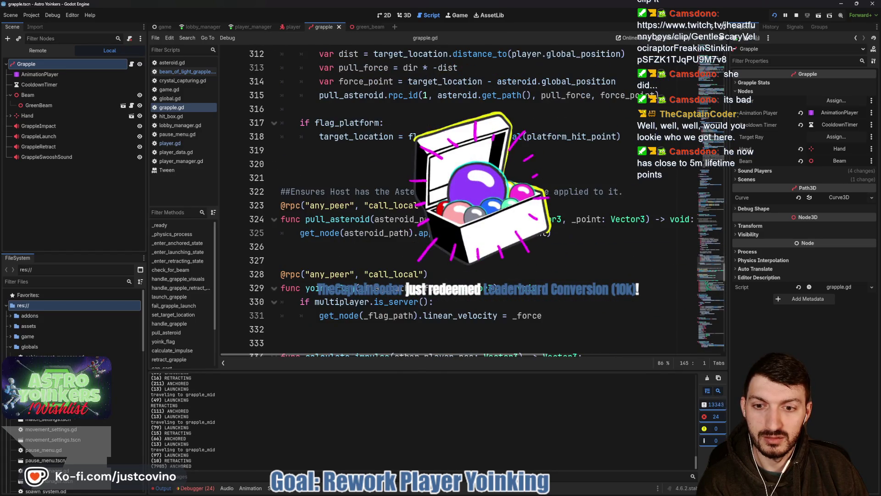
pyautogui.scroll(20, 414, 189)
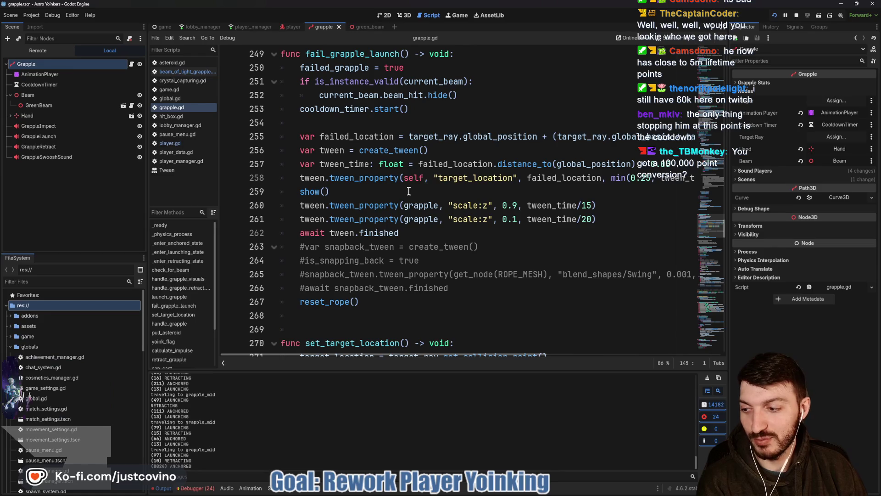
pyautogui.scroll(4, 408, 191)
pyautogui.scroll(4, 409, 191)
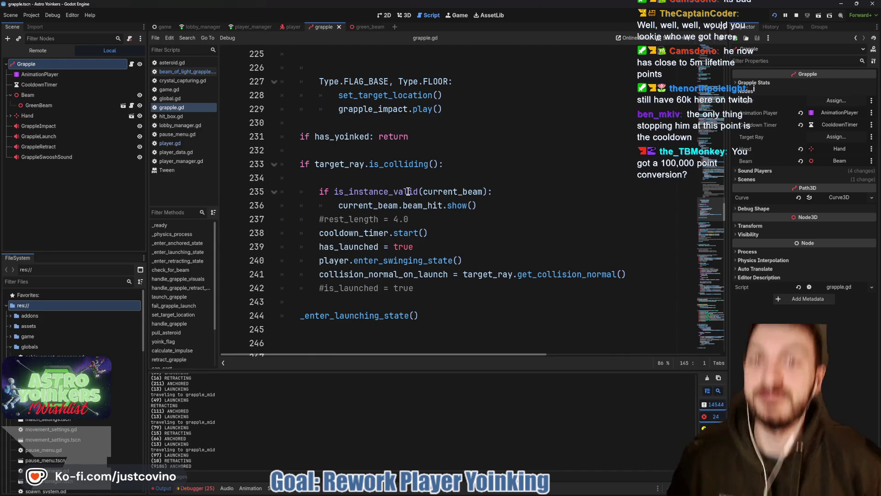
pyautogui.scroll(13, 407, 191)
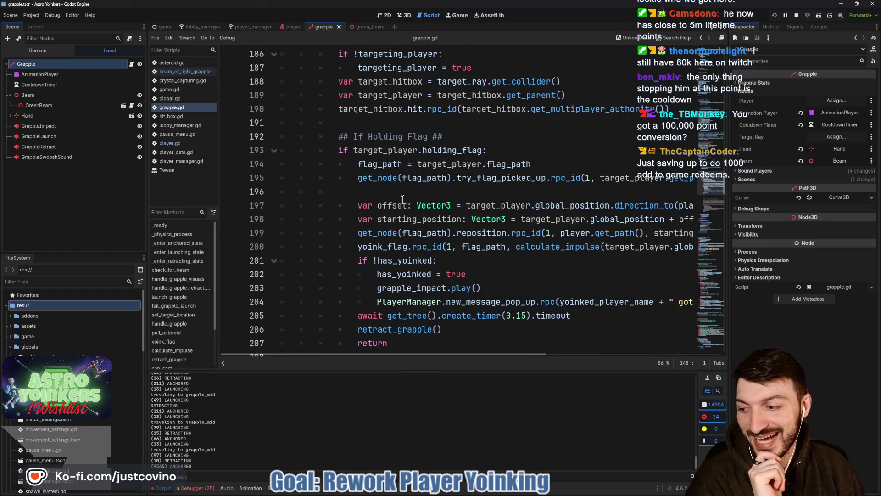
pyautogui.scroll(5, 402, 198)
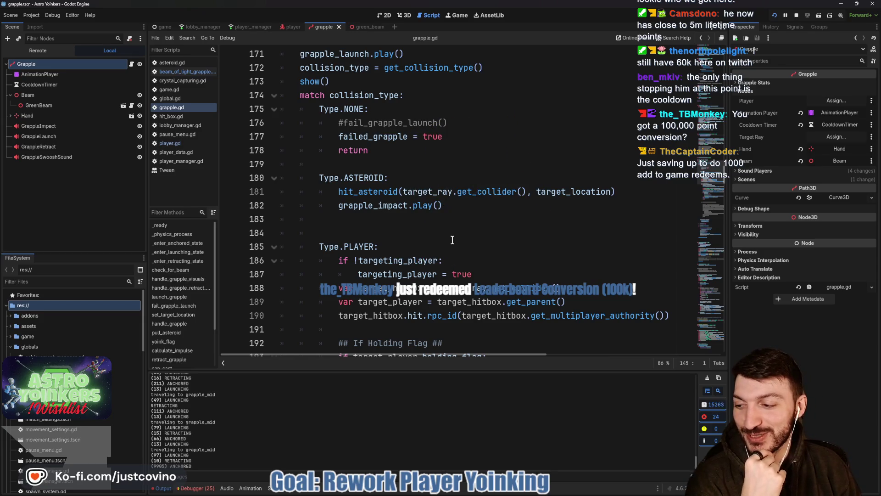
pyautogui.scroll(1, 451, 236)
pyautogui.scroll(4, 450, 237)
pyautogui.click(305, 191)
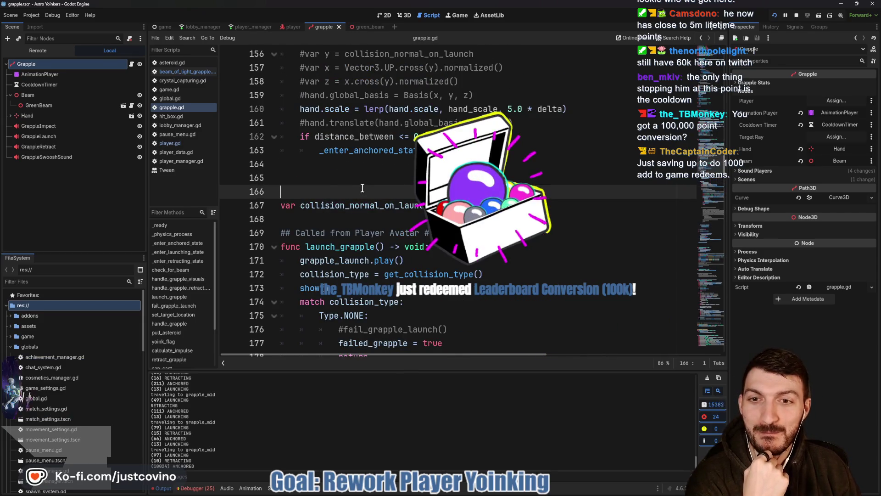
pyautogui.scroll(1, 334, 198)
pyautogui.scroll(1, 335, 198)
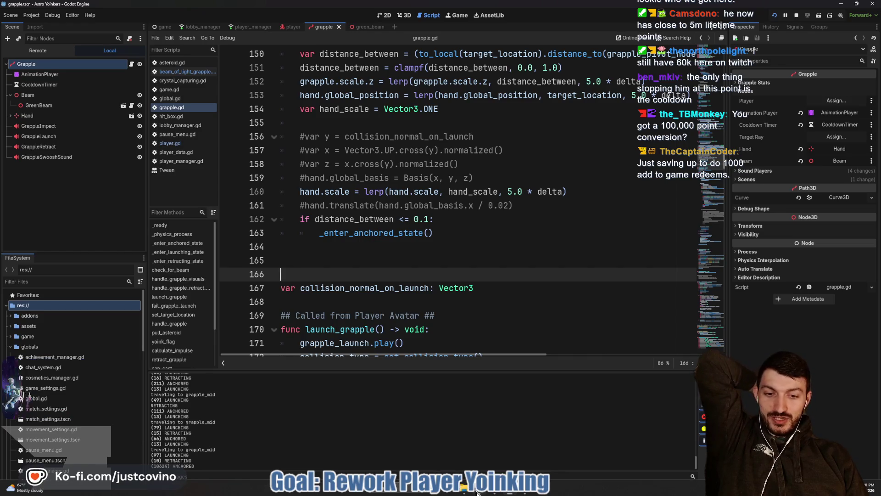
pyautogui.hotkey('alt', 'Tab')
# Open the FFS Leaderboard site in a new Chrome tab and scroll through it
pyautogui.click(204, 69)
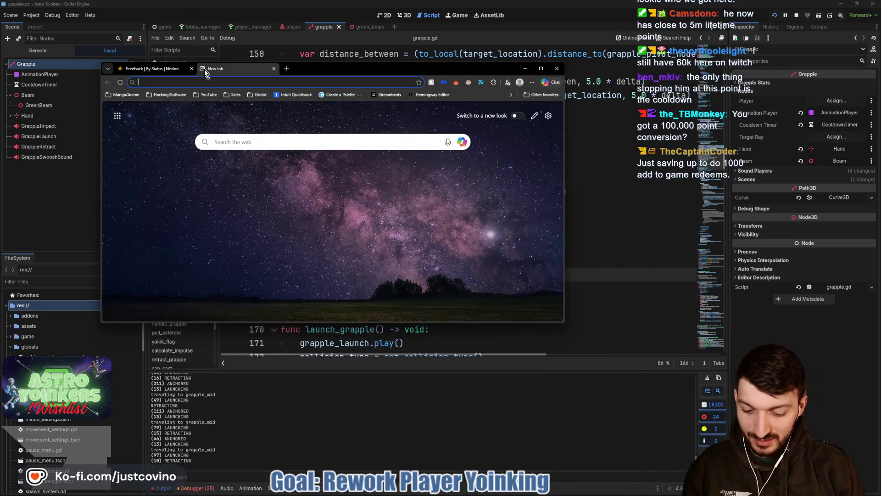
pyautogui.write('leader')
pyautogui.press('Return')
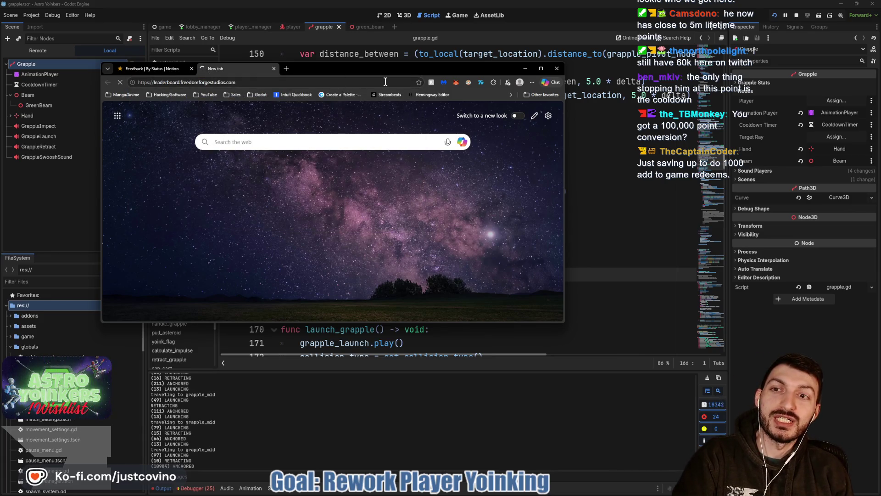
pyautogui.scroll(-2, 508, 176)
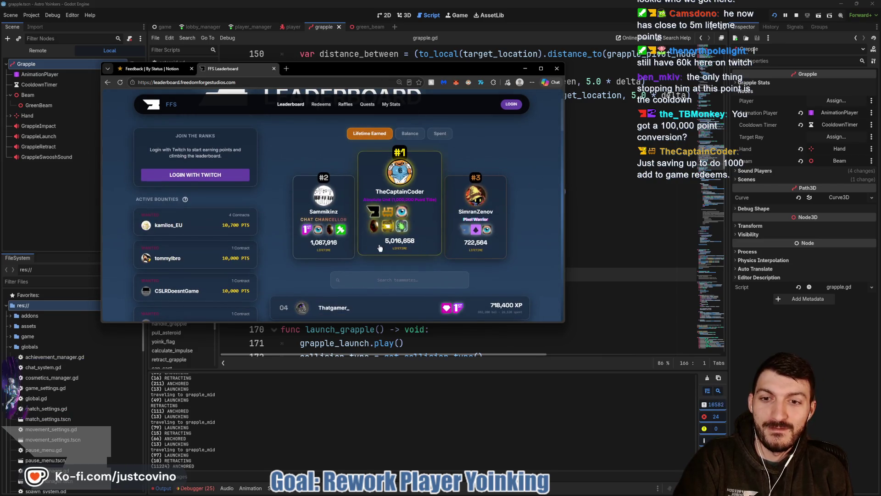
pyautogui.scroll(-10, 300, 229)
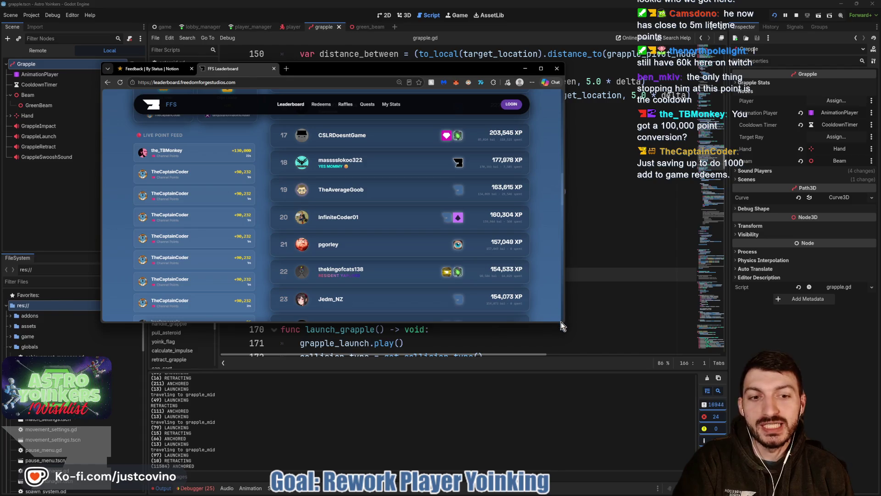
# Enlarge the browser window and browse the leaderboard, then minimize it back to grapple.gd line 164
pyautogui.moveTo(563, 323); pyautogui.dragTo(798, 448)
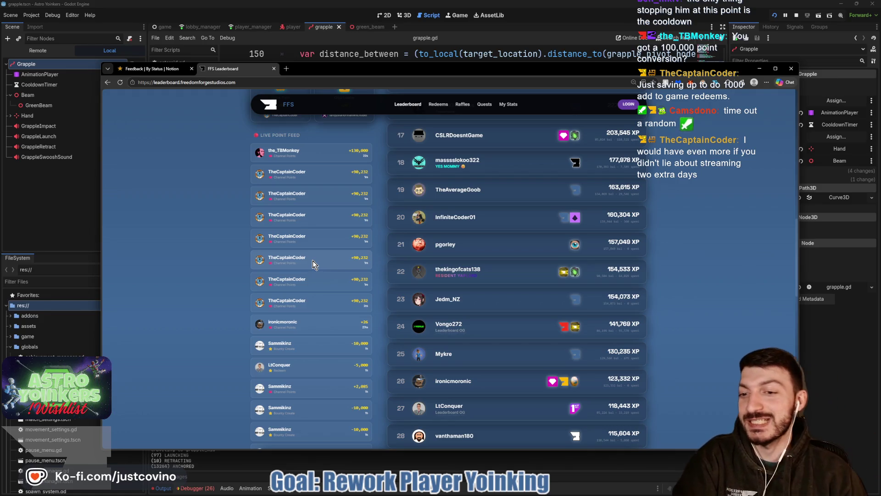
pyautogui.scroll(4, 312, 260)
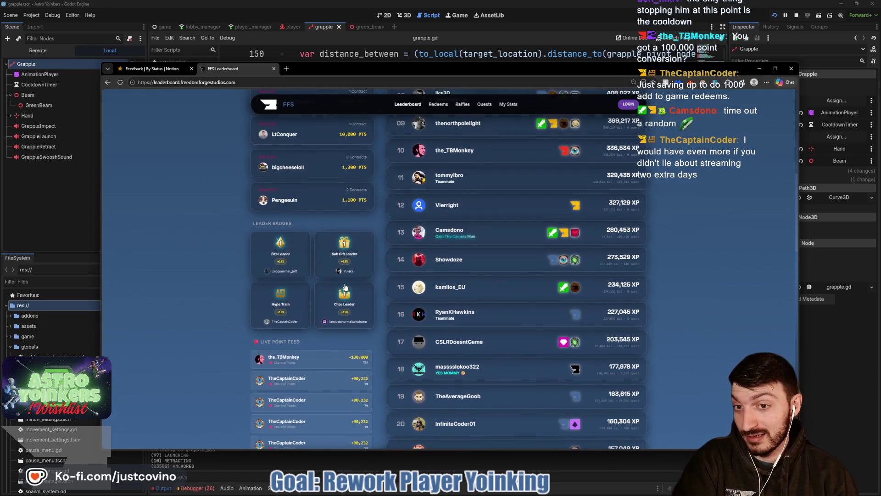
pyautogui.scroll(1, 345, 287)
pyautogui.scroll(-2, 345, 287)
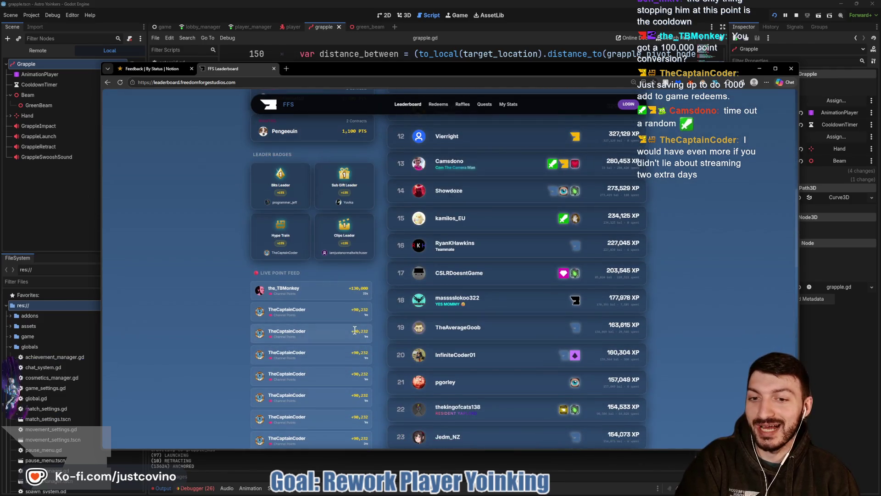
pyautogui.scroll(9, 347, 294)
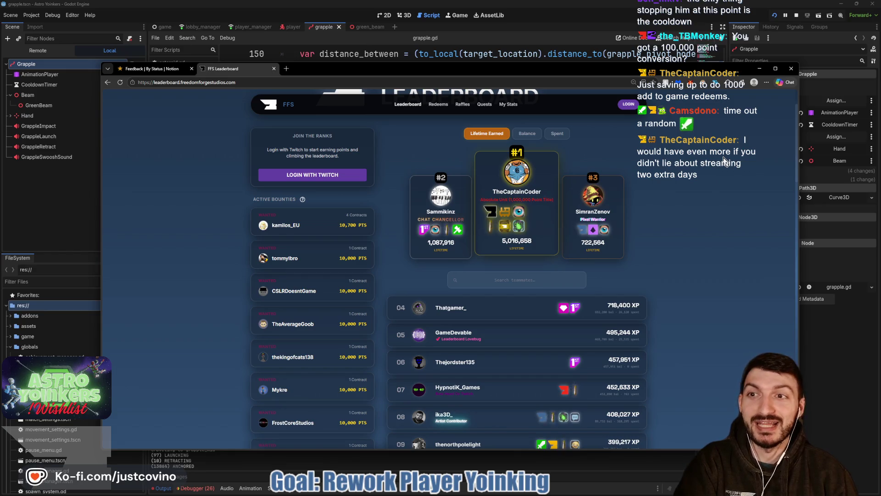
pyautogui.click(759, 69)
pyautogui.click(497, 251)
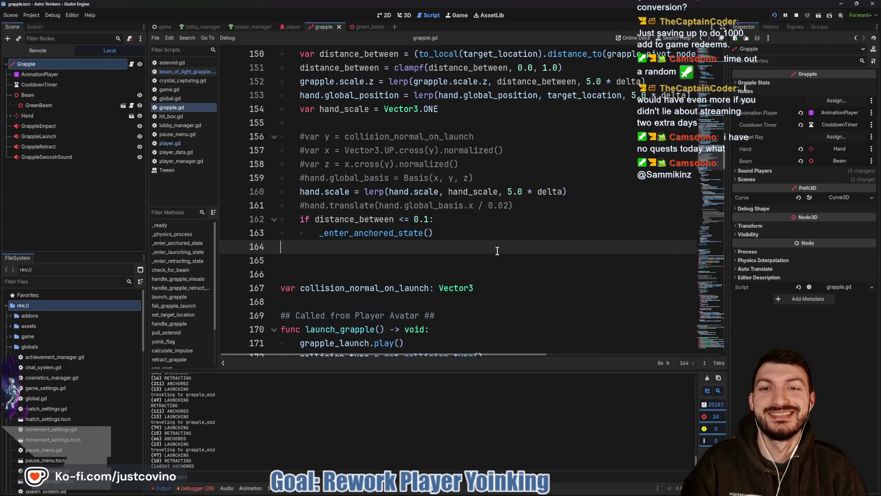
# Delete the extra blank line 142 above handle_grapple_retract_visuals, then bring the leaderboard back up
pyautogui.scroll(3, 498, 249)
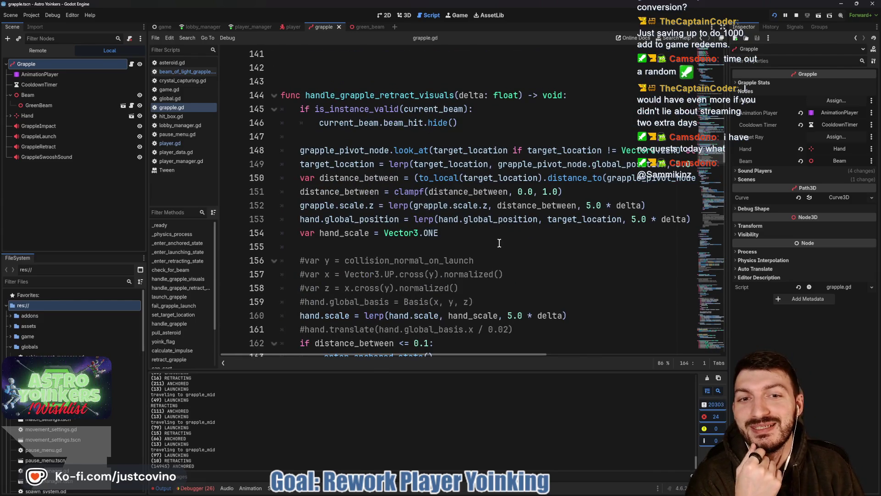
pyautogui.scroll(2, 497, 243)
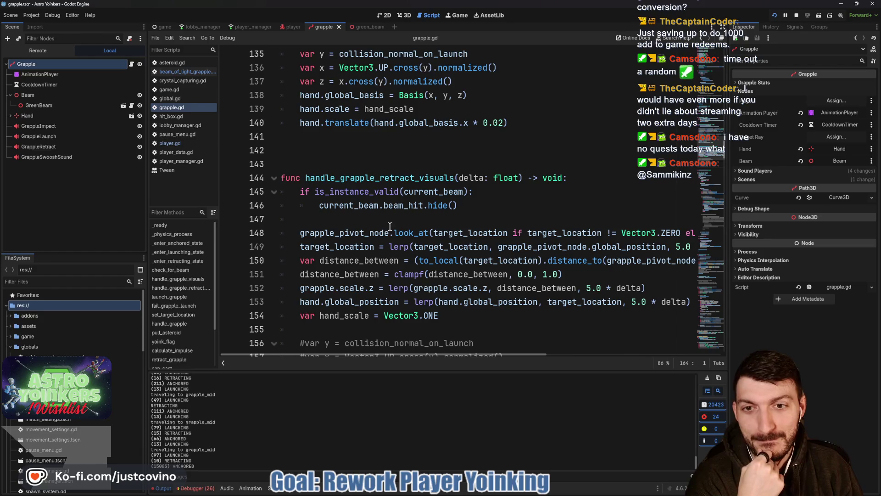
pyautogui.click(419, 148)
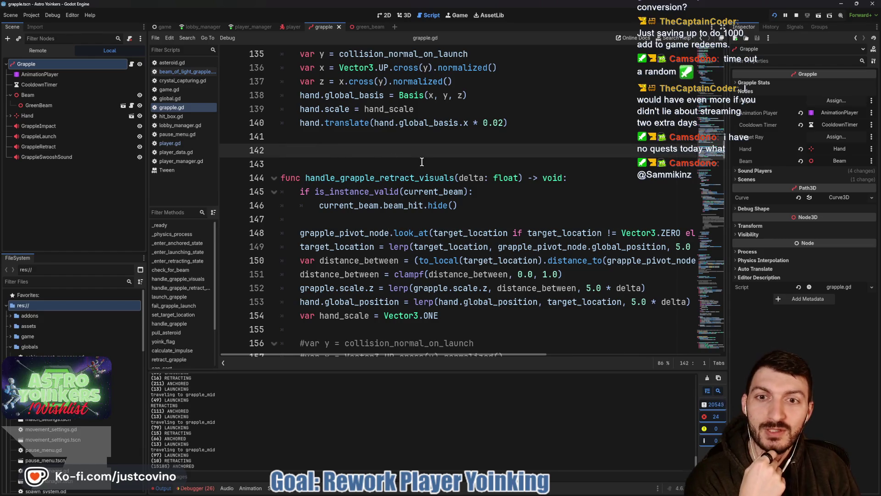
pyautogui.press('BackSpace')
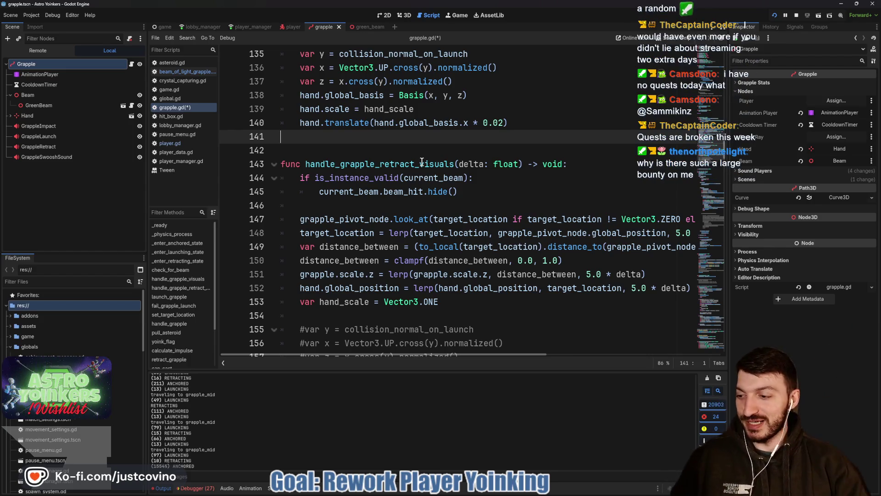
pyautogui.click(493, 492)
# Scroll and reload the FFS Leaderboard page with F5, then switch back to grapple.gd
pyautogui.scroll(-3, 389, 246)
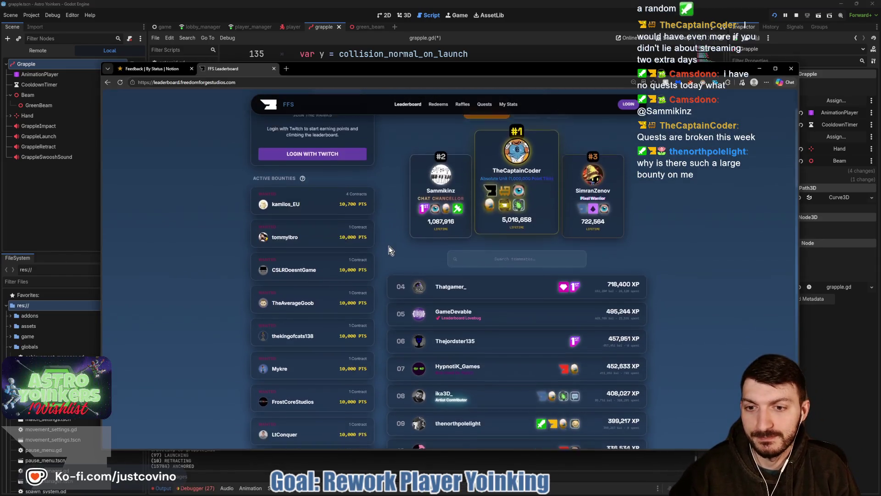
pyautogui.scroll(2, 323, 328)
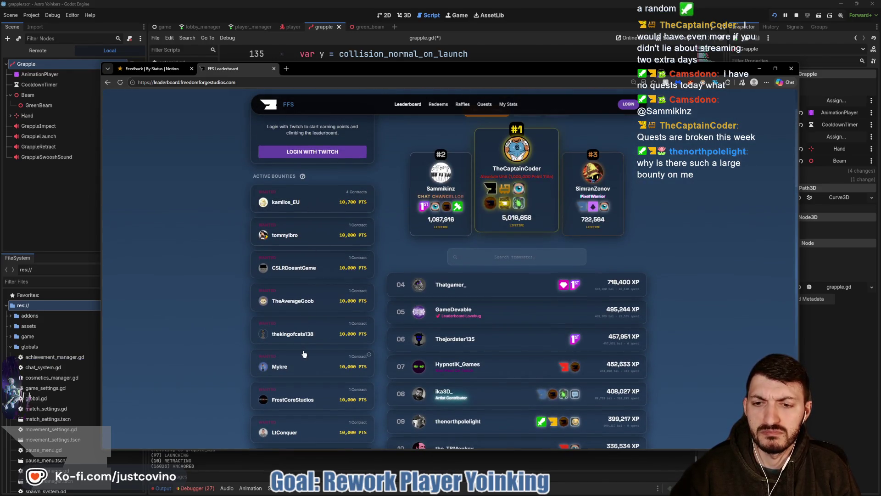
pyautogui.scroll(-1, 309, 195)
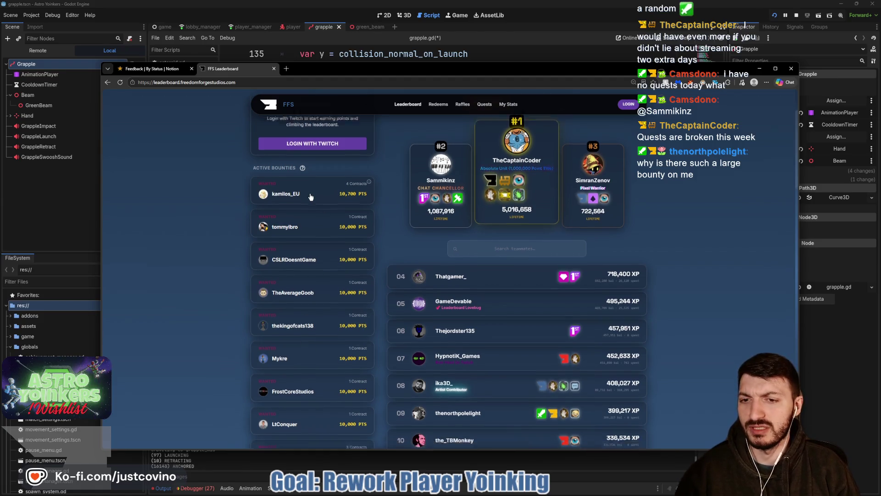
pyautogui.scroll(-2, 307, 192)
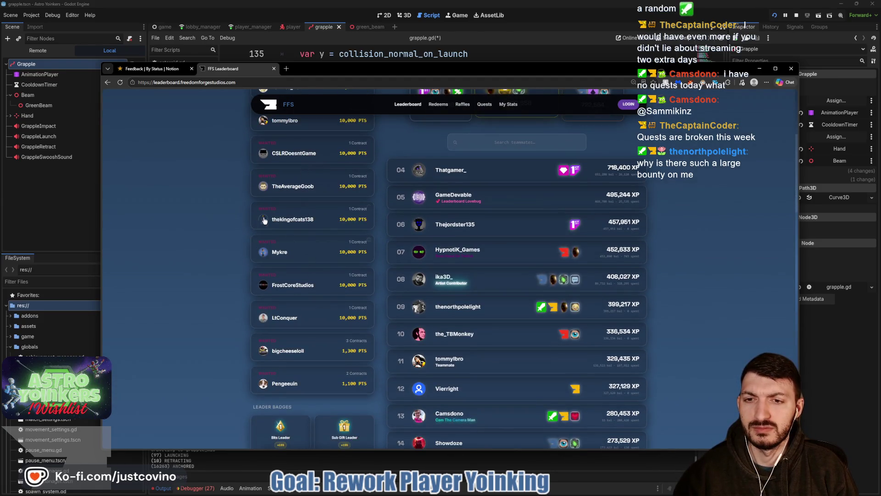
pyautogui.scroll(-3, 247, 284)
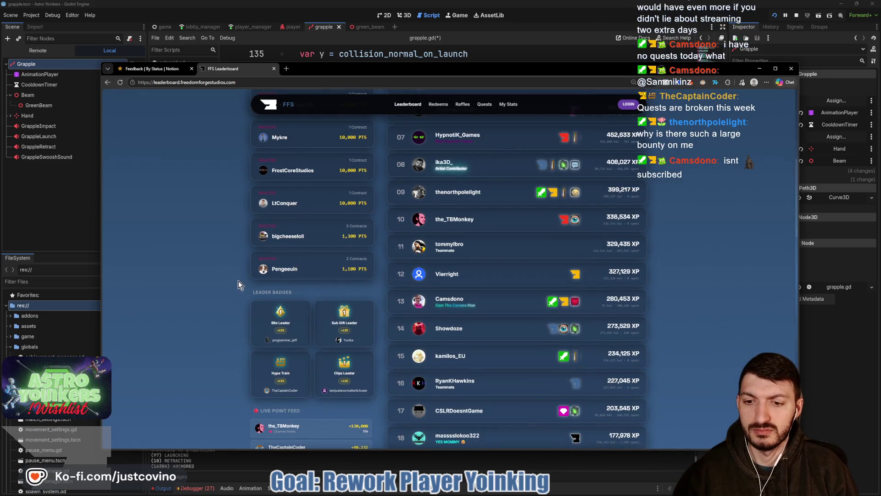
pyautogui.scroll(7, 241, 279)
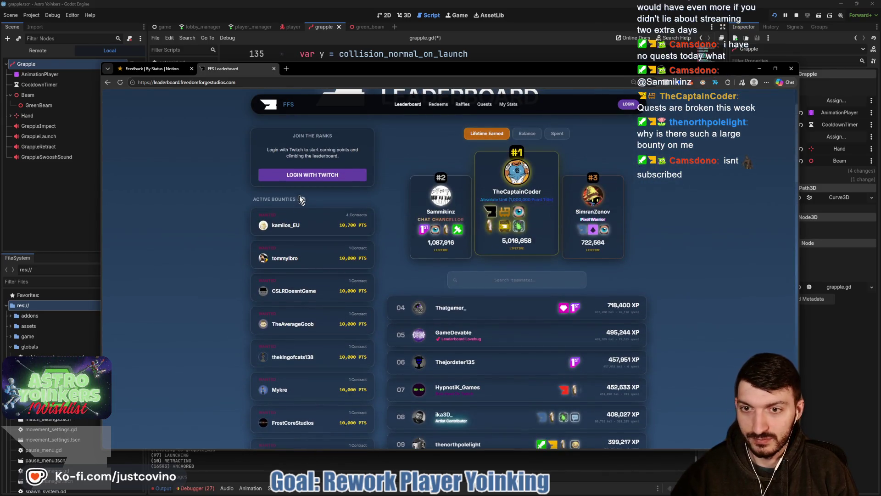
pyautogui.press('F5')
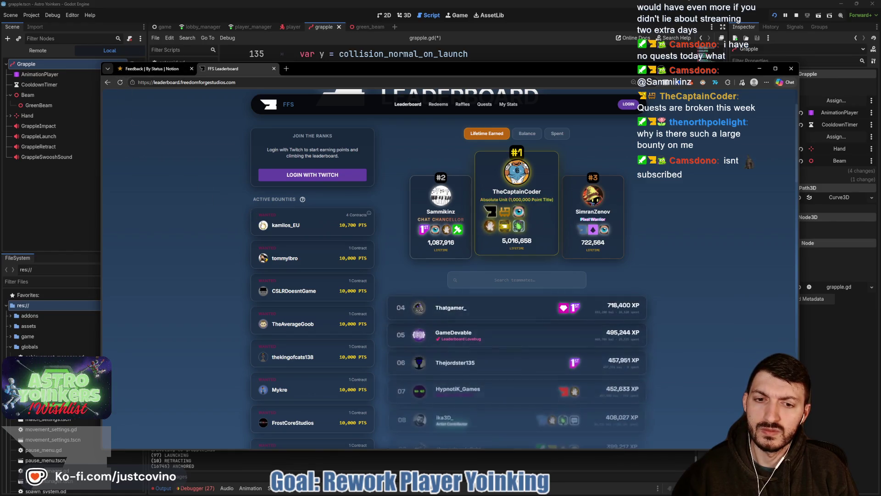
pyautogui.scroll(-3, 272, 237)
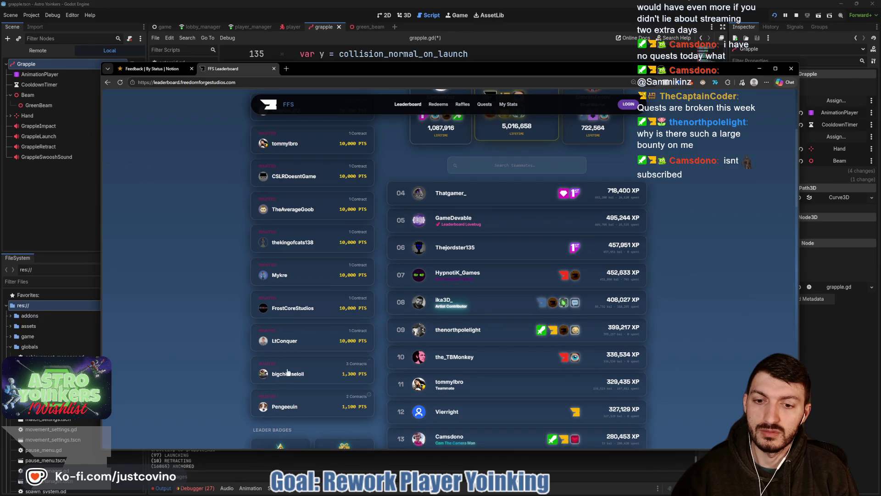
pyautogui.scroll(2, 295, 258)
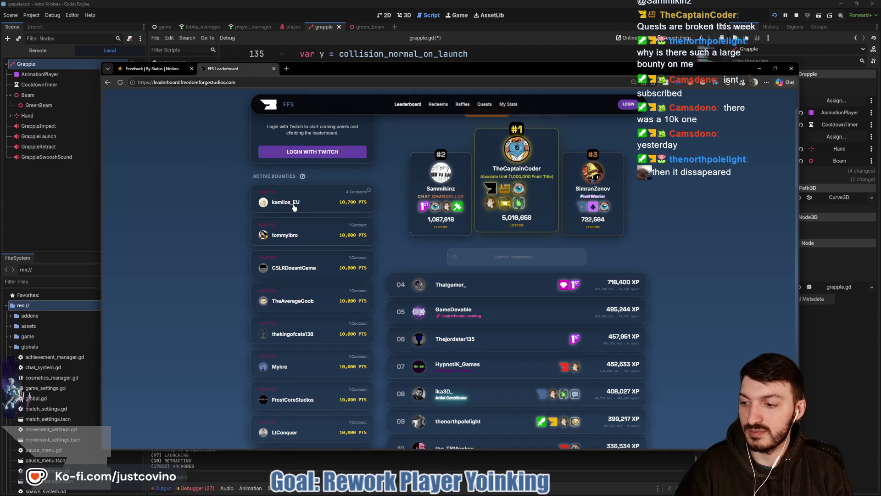
pyautogui.scroll(-1, 293, 206)
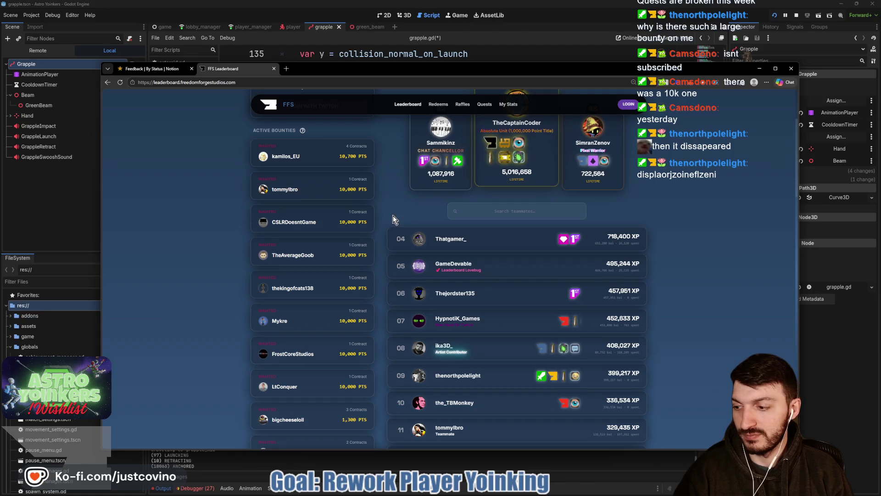
pyautogui.hotkey('alt', 'Tab')
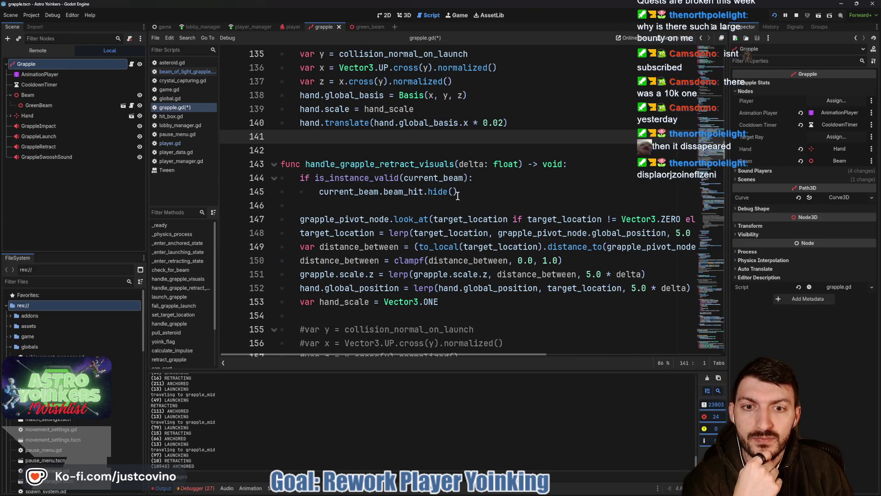
# Jump from the line-162 call to the _enter_anchored_state definition
pyautogui.scroll(-1, 457, 196)
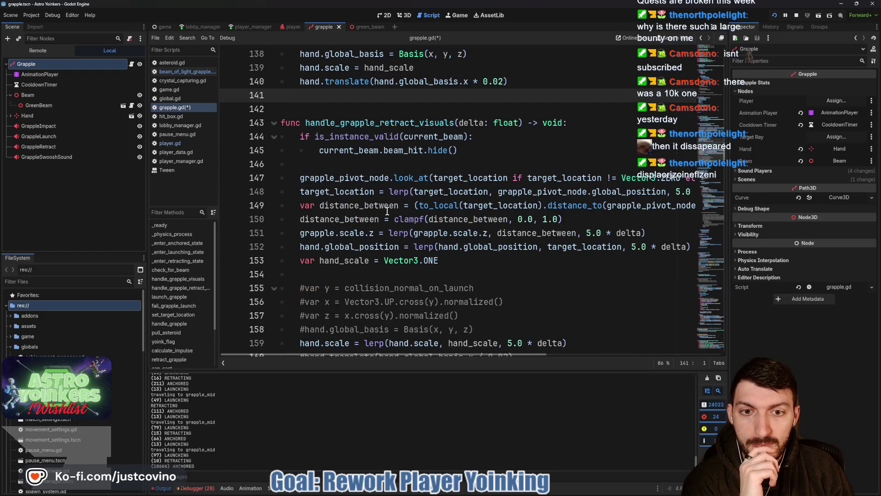
pyautogui.scroll(-2, 403, 214)
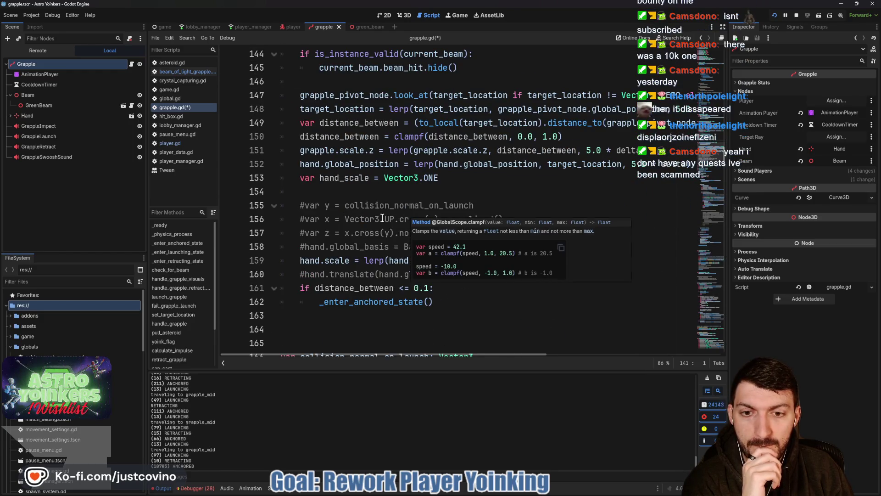
pyautogui.scroll(-1, 382, 218)
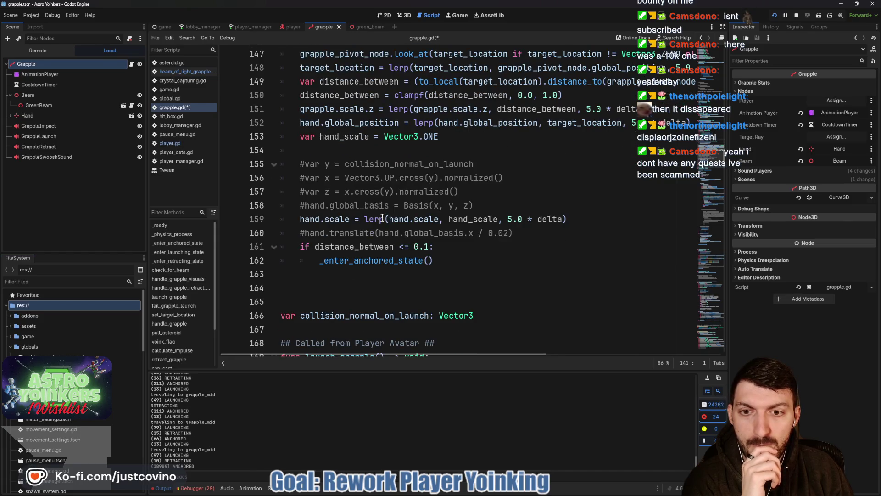
pyautogui.scroll(-2, 383, 218)
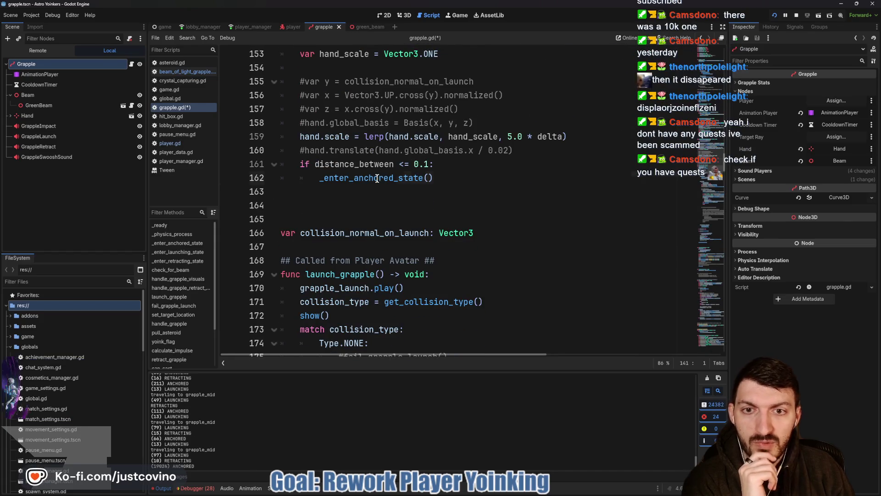
pyautogui.doubleClick(356, 179)
pyautogui.keyDown('ctrl'); pyautogui.click(357, 179); pyautogui.keyUp('ctrl')
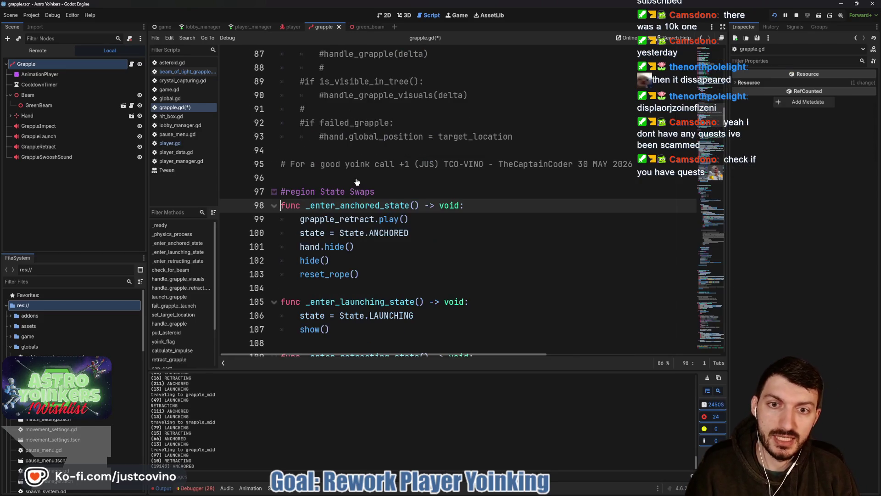
# Delete the hand.hide() and hide() lines and the leftover blank line, save, and show the Quests page
pyautogui.moveTo(362, 258); pyautogui.dragTo(274, 248)
pyautogui.press('BackSpace')
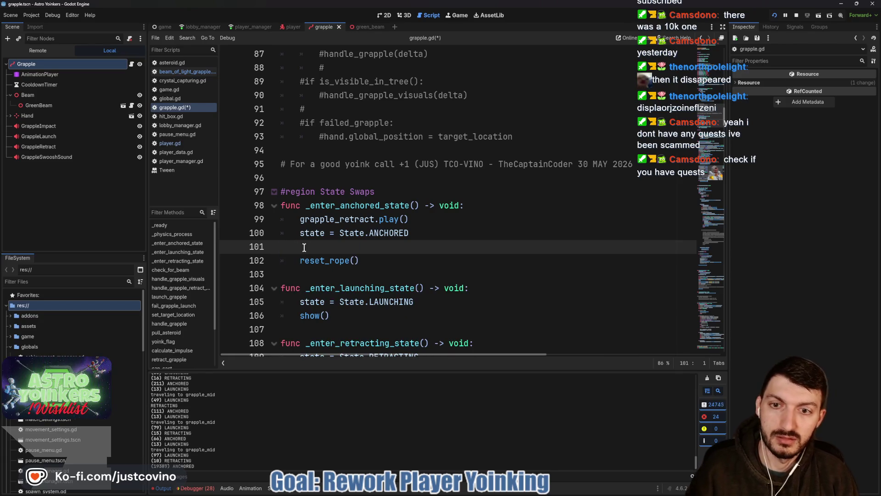
pyautogui.press('BackSpace')
pyautogui.hotkey('ctrl', 's')
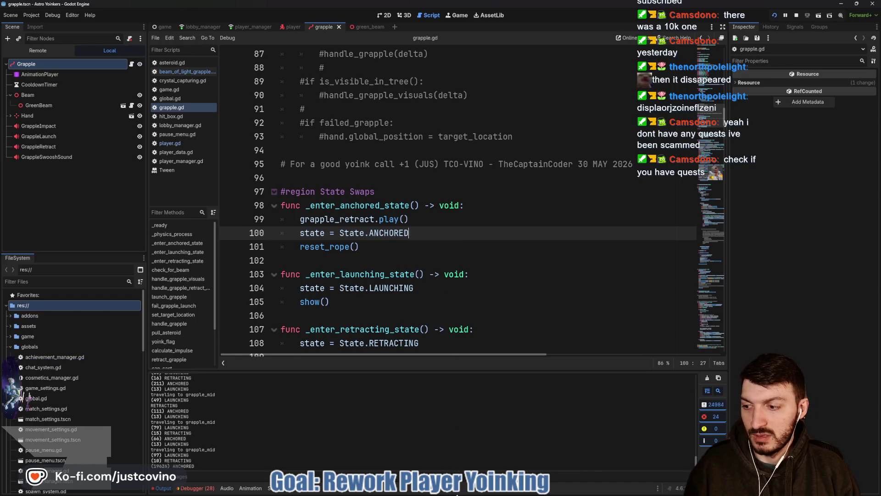
pyautogui.click(477, 435)
pyautogui.scroll(3, 522, 184)
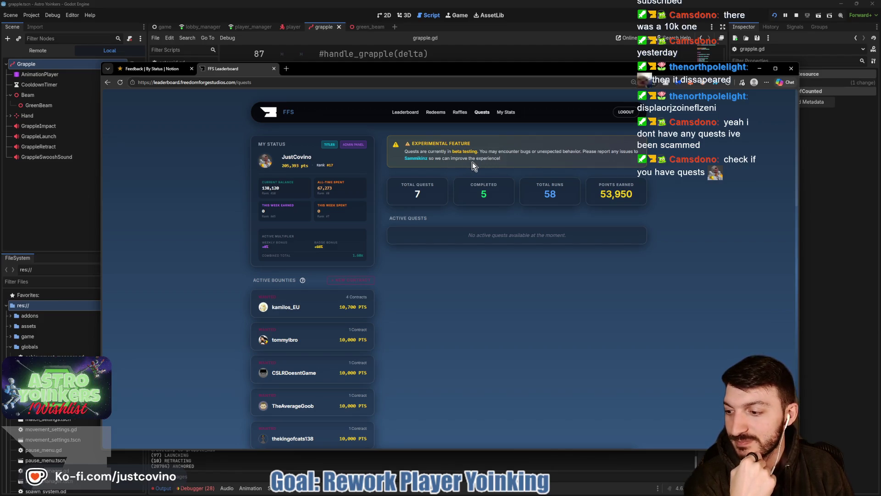
# Place the caret after line 105's show(), then resume the Astro Yoinkers game from its pause menu
pyautogui.click(838, 207)
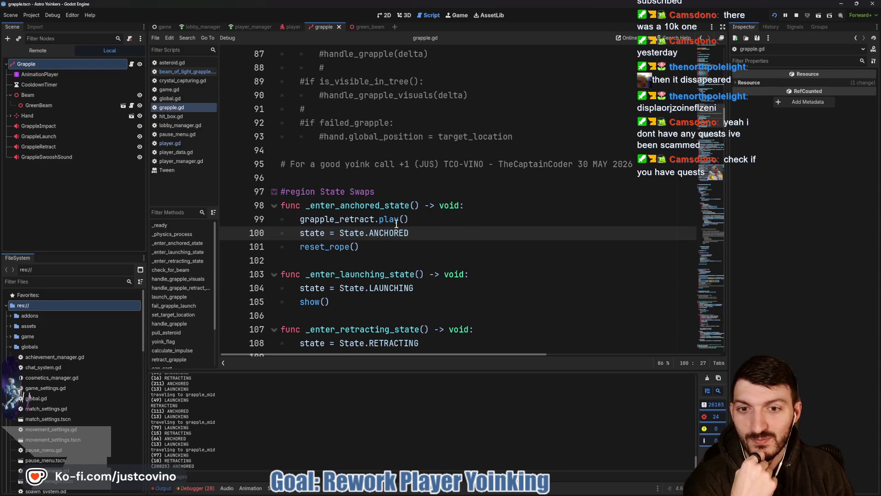
pyautogui.click(489, 295)
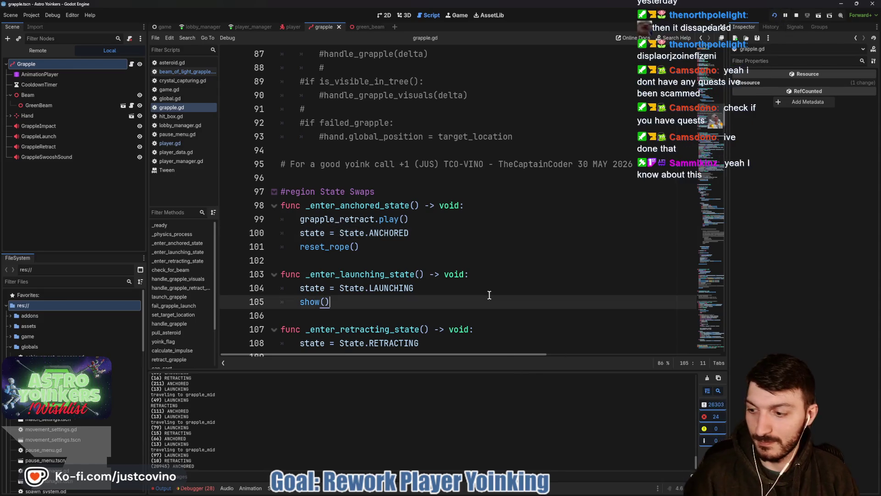
pyautogui.moveTo(521, 490)
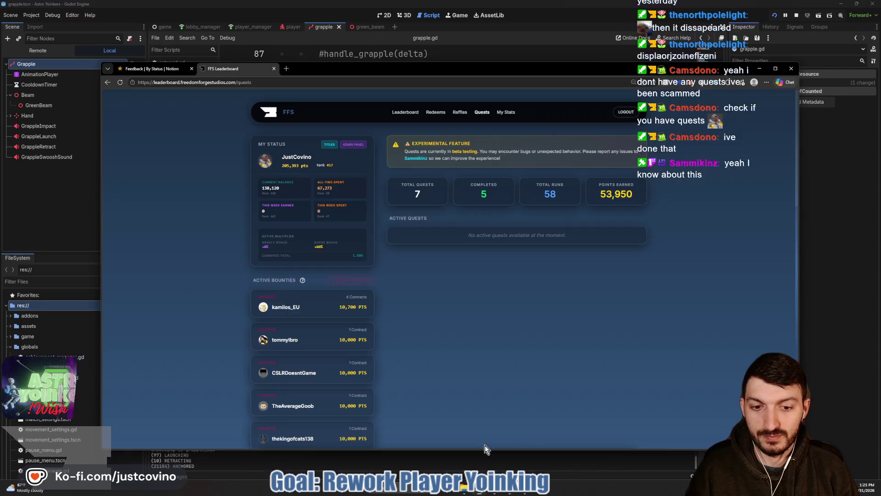
pyautogui.click(485, 444)
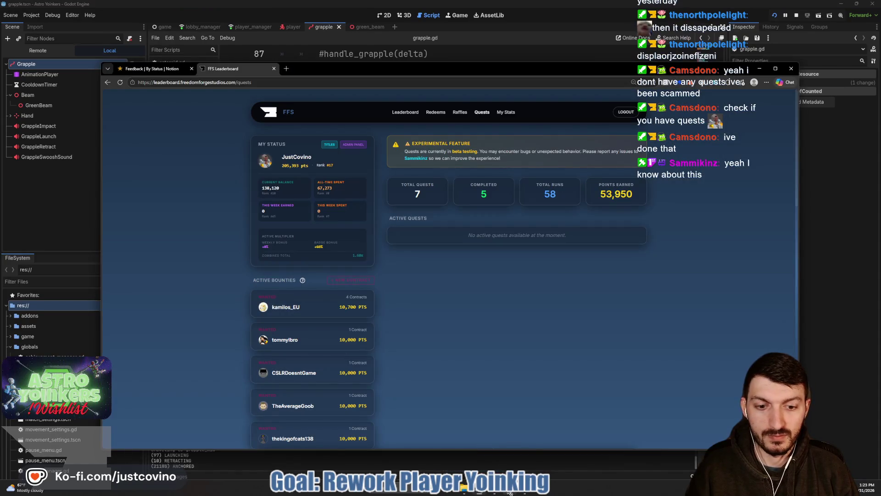
pyautogui.click(522, 467)
pyautogui.press('Escape')
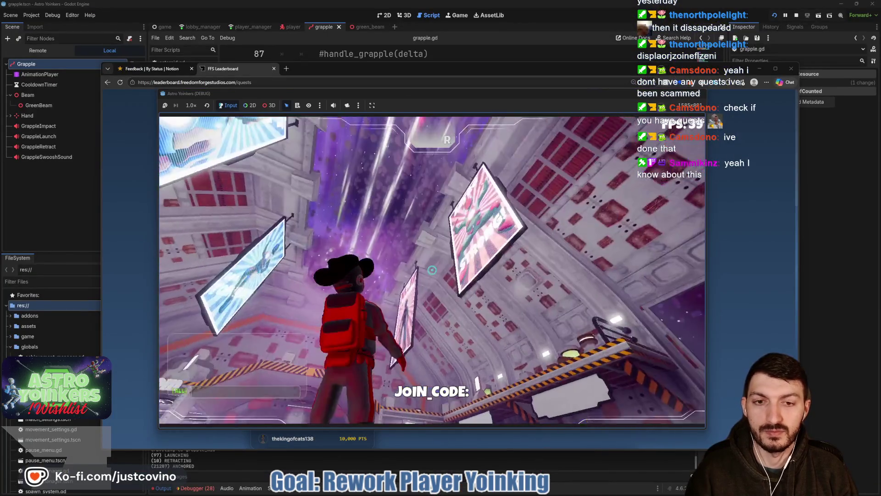
# Fire the grapple six times across the lobby toward the hub, corridor and billboard, then pause and return to Godot
pyautogui.click(432, 270)
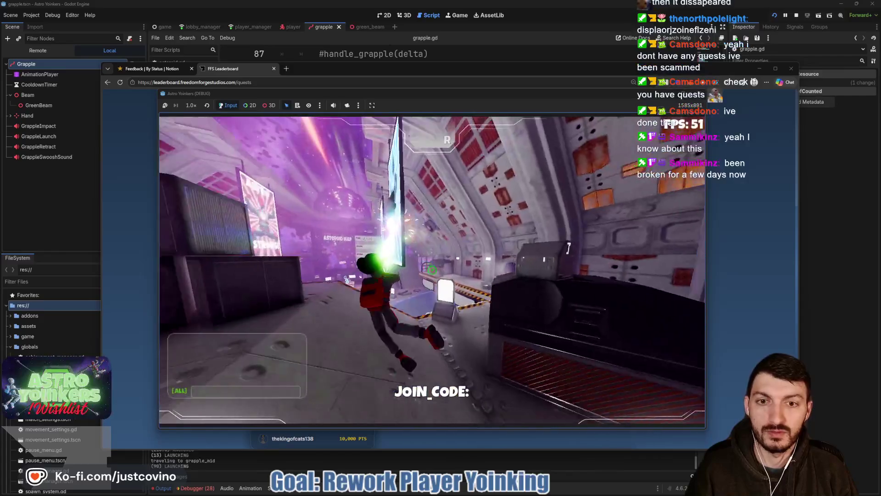
pyautogui.click(431, 269)
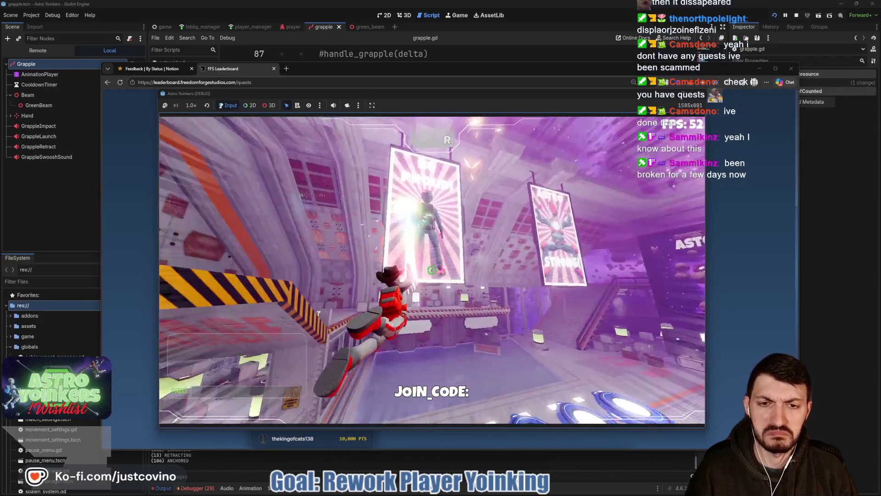
pyautogui.click(432, 269)
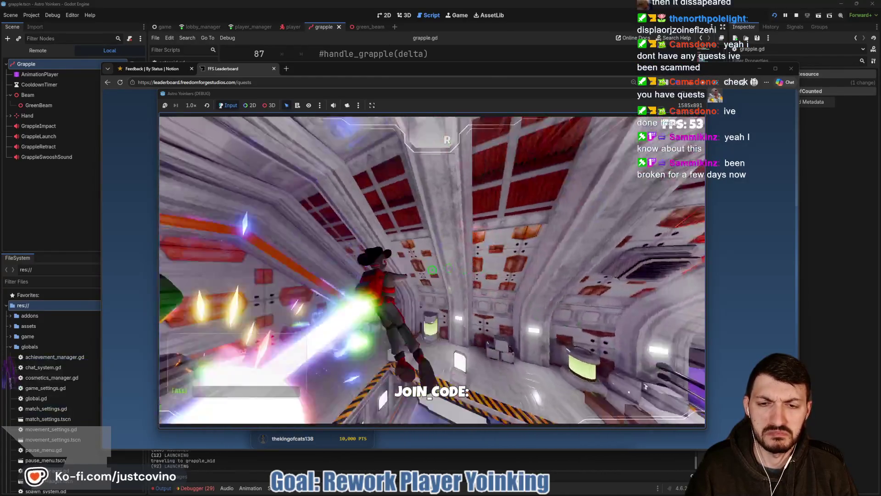
pyautogui.click(431, 269)
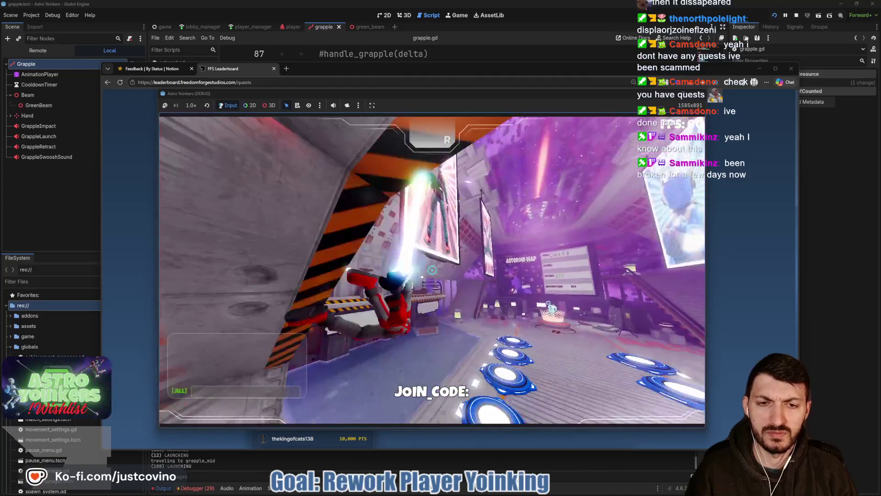
pyautogui.click(432, 270)
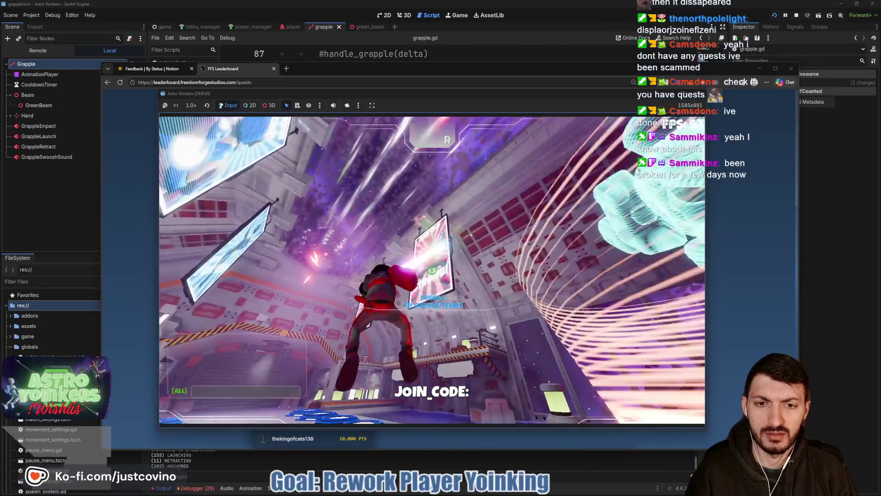
pyautogui.click(431, 270)
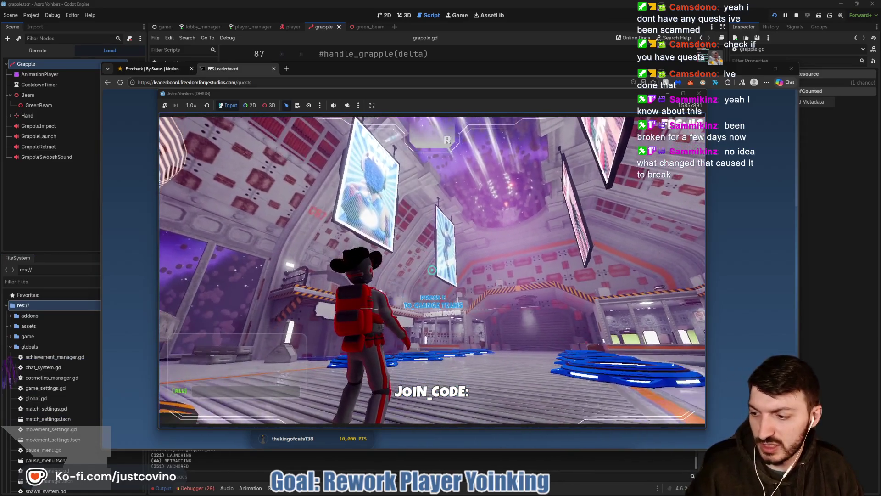
pyautogui.press('Escape')
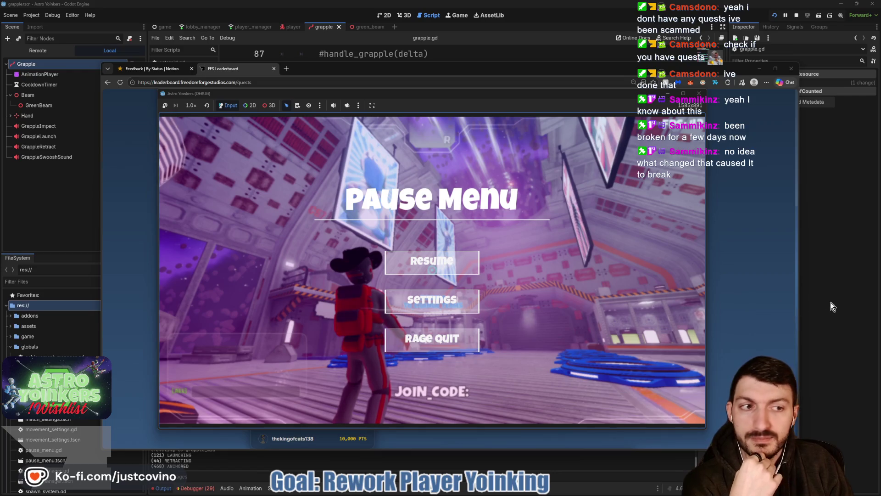
pyautogui.click(842, 203)
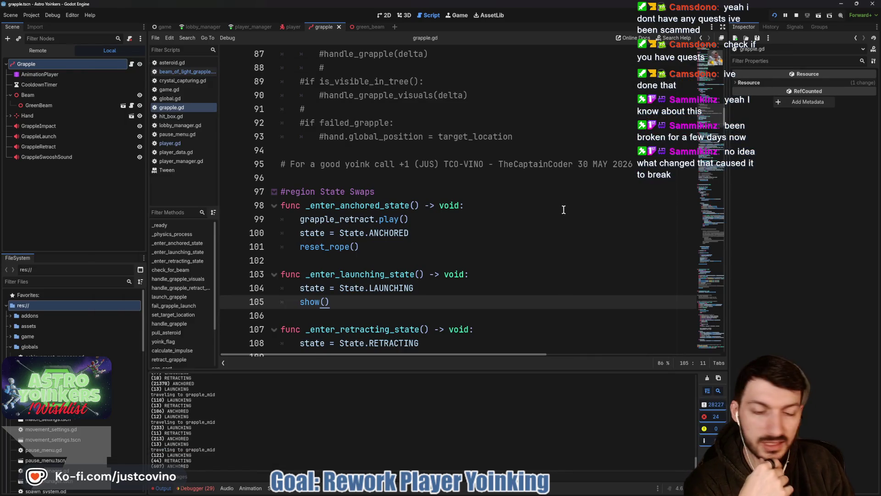
# Find line 150's hand position lerp and edit its 5.0 speed value
pyautogui.scroll(-4, 375, 300)
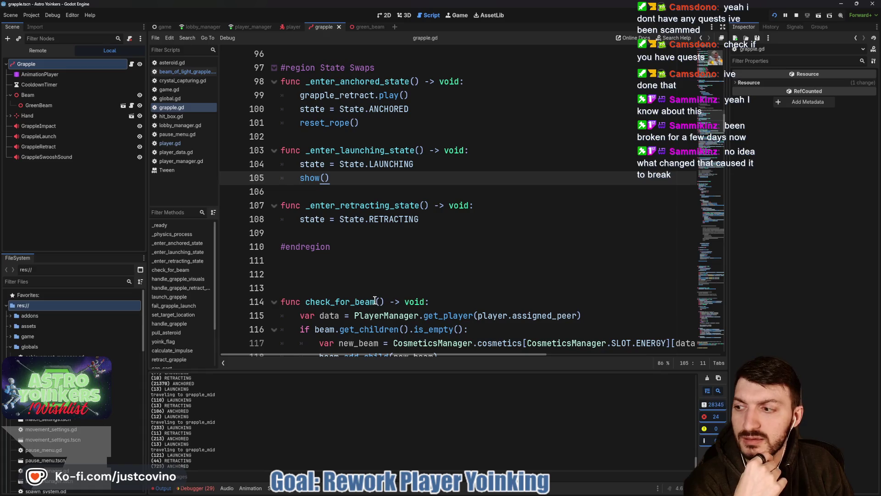
pyautogui.scroll(-6, 375, 301)
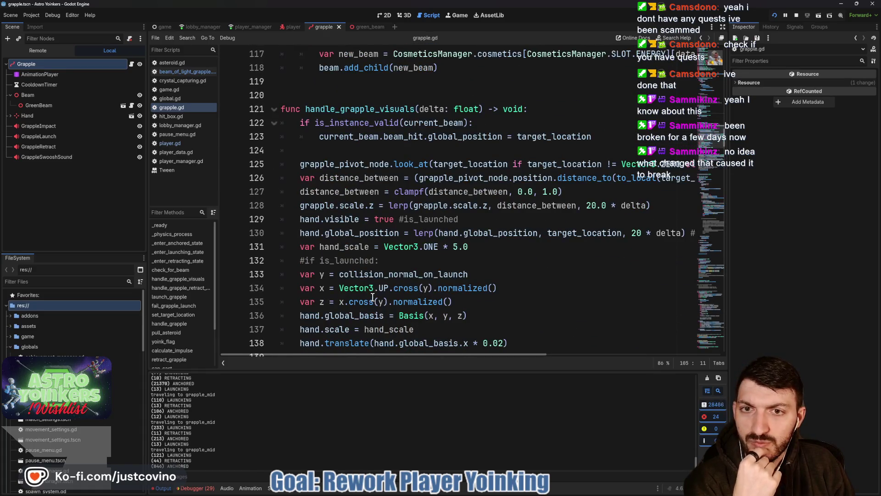
pyautogui.scroll(-6, 373, 297)
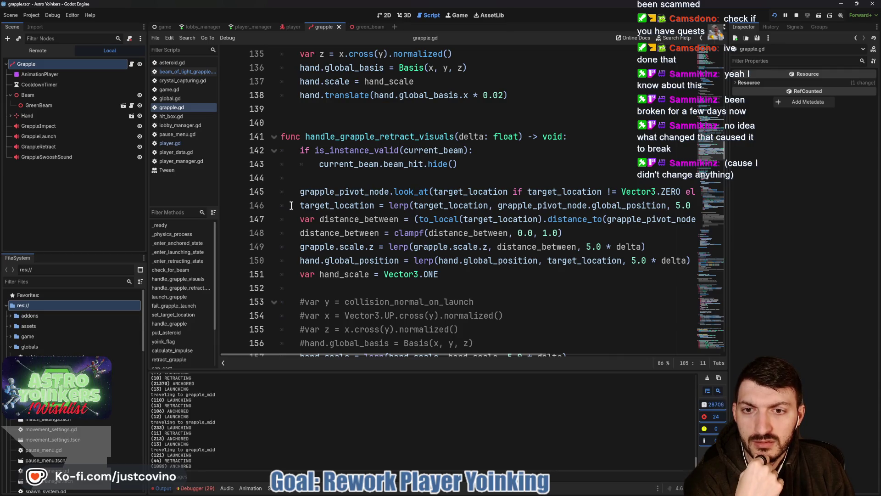
pyautogui.moveTo(295, 262); pyautogui.dragTo(430, 265)
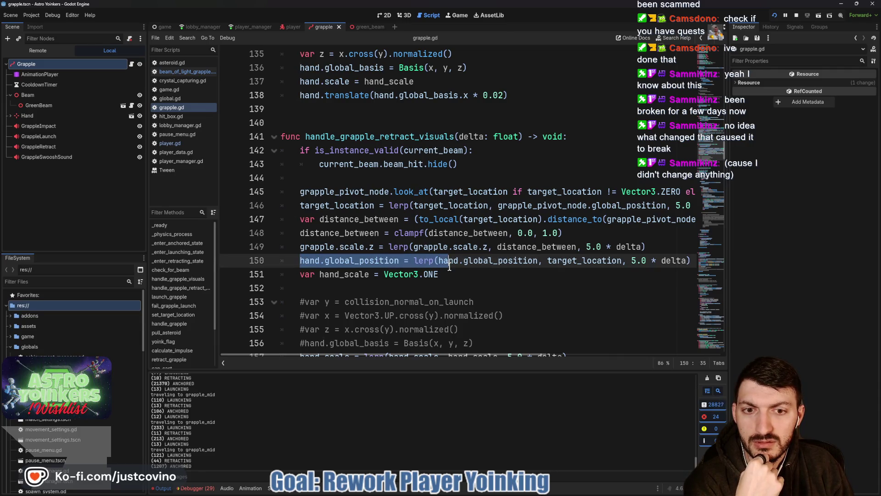
pyautogui.hscroll(2, 449, 267)
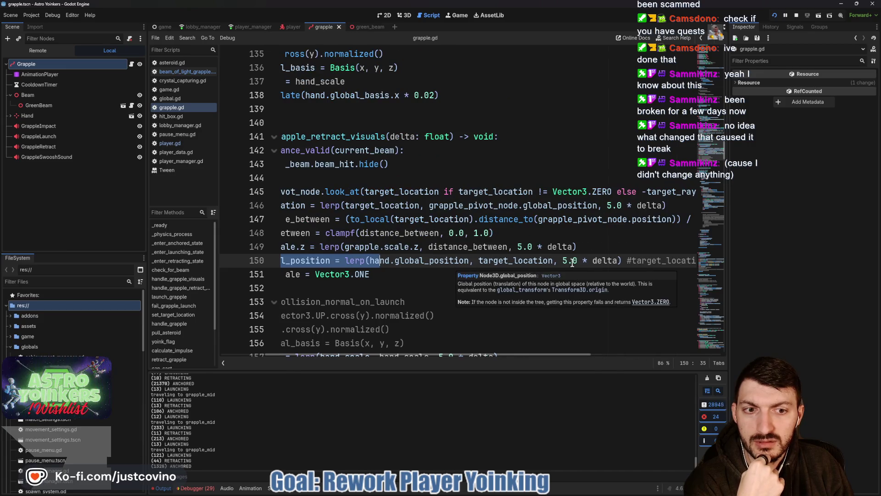
pyautogui.click(570, 265)
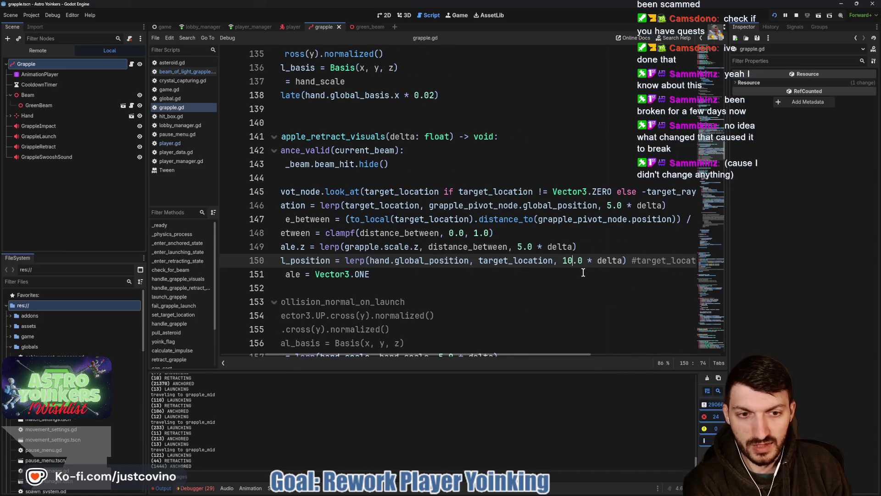
pyautogui.hscroll(-3, 583, 273)
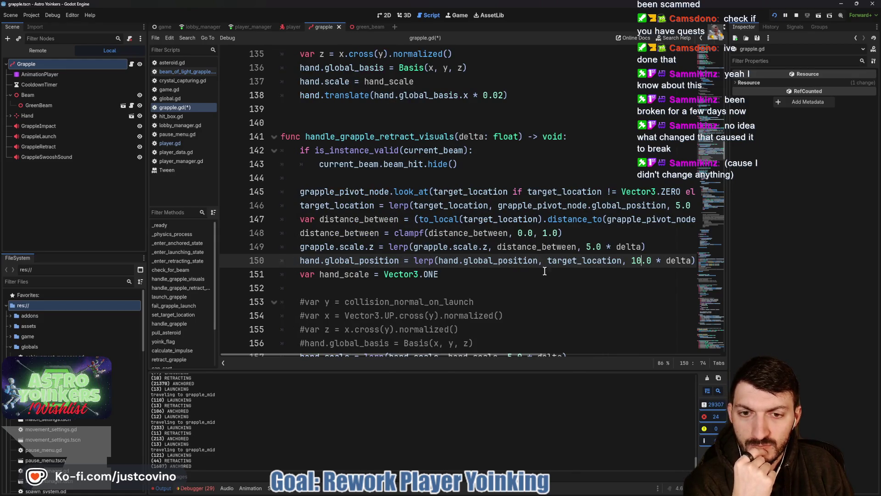
pyautogui.hscroll(3, 492, 269)
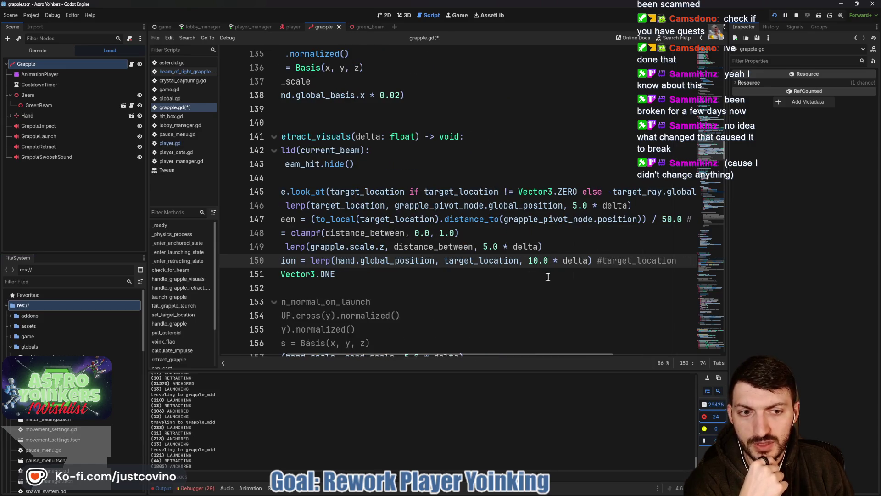
# Remove line 150's lerp call so the hand is set to target_location, and save grapple.gd
pyautogui.moveTo(591, 261); pyautogui.dragTo(311, 261)
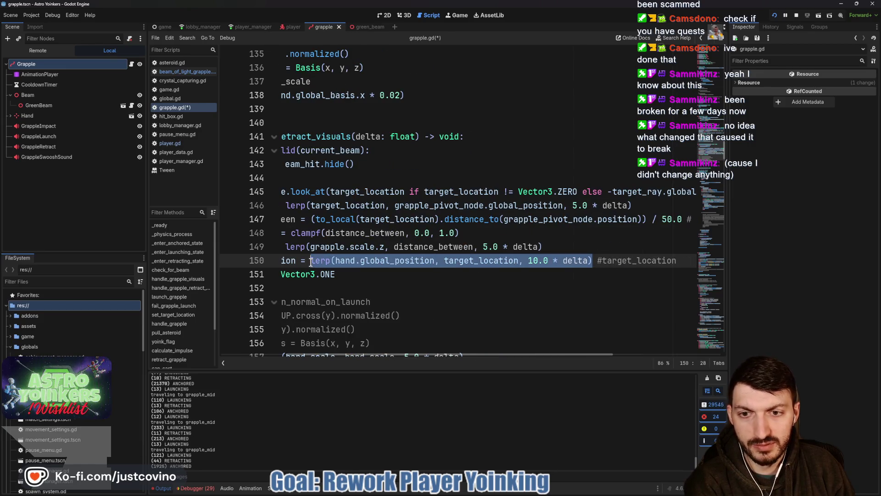
pyautogui.moveTo(602, 260); pyautogui.dragTo(311, 260)
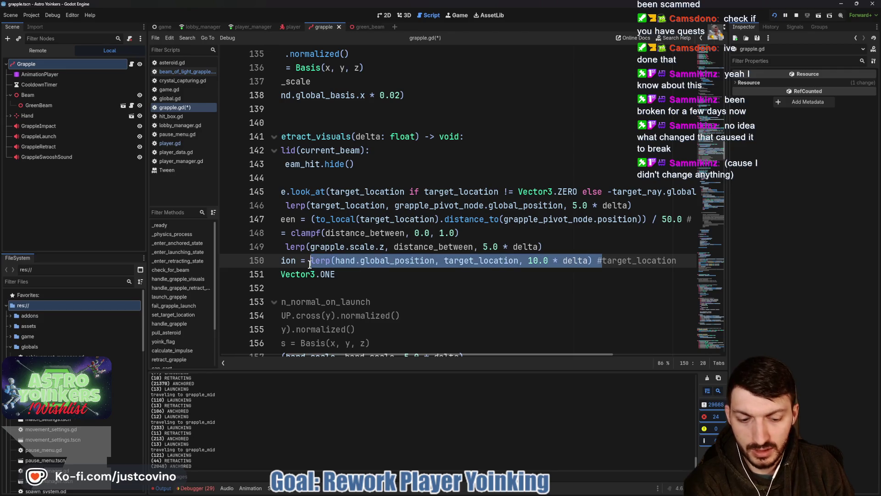
pyautogui.press('BackSpace')
pyautogui.click(430, 264)
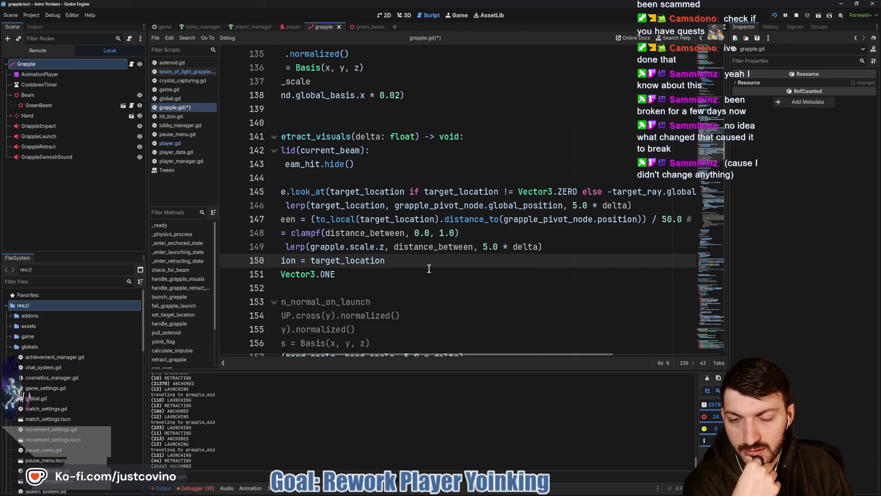
pyautogui.hscroll(-3, 428, 269)
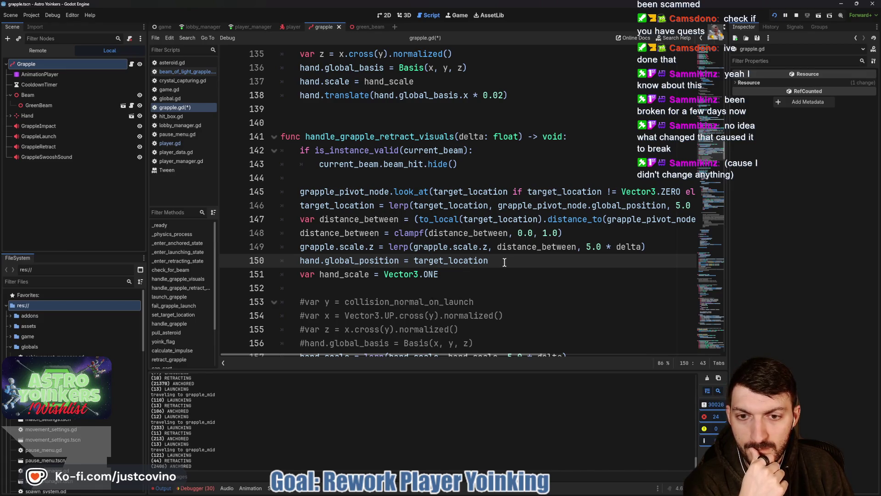
pyautogui.scroll(-2, 505, 262)
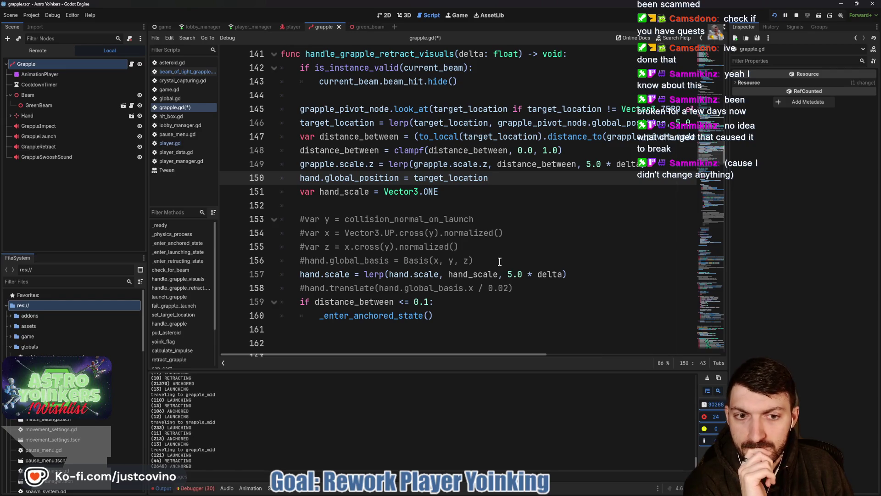
pyautogui.click(498, 261)
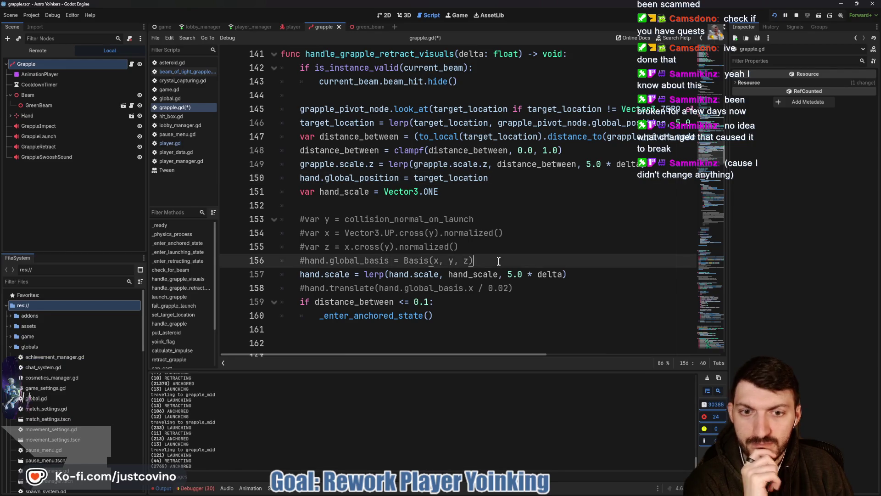
pyautogui.hotkey('ctrl', 's')
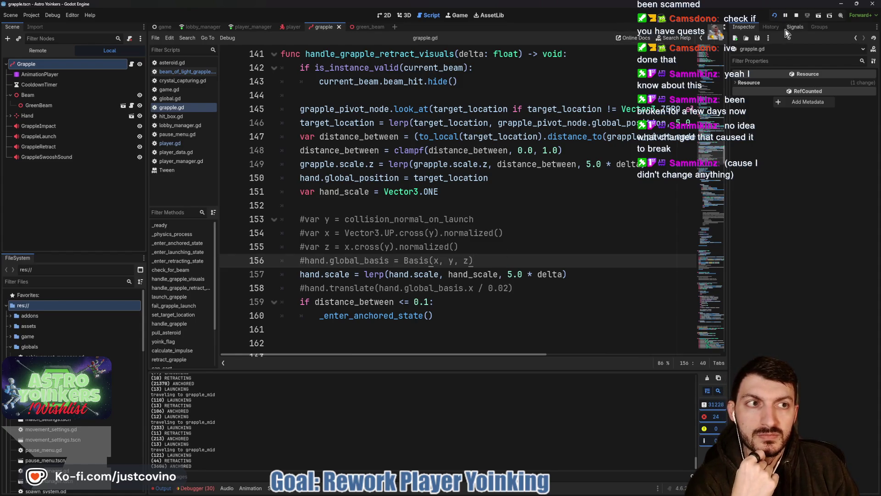
pyautogui.hotkey('alt', 'Tab')
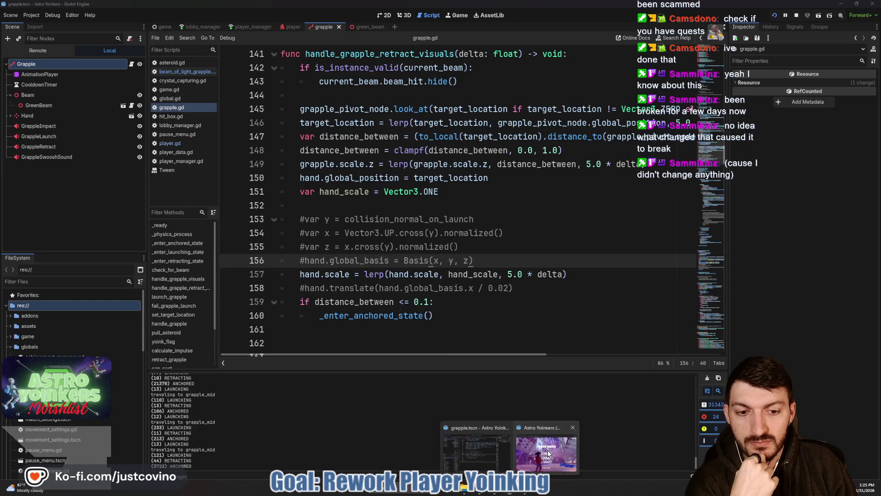
# Resume the game, walk forward and fire the grapple four times, then stop the run with F8
pyautogui.click(430, 262)
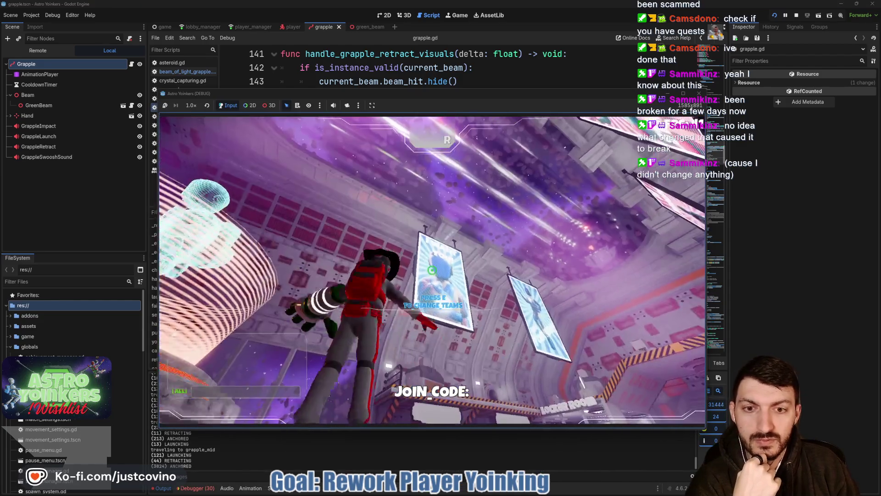
pyautogui.press('w')
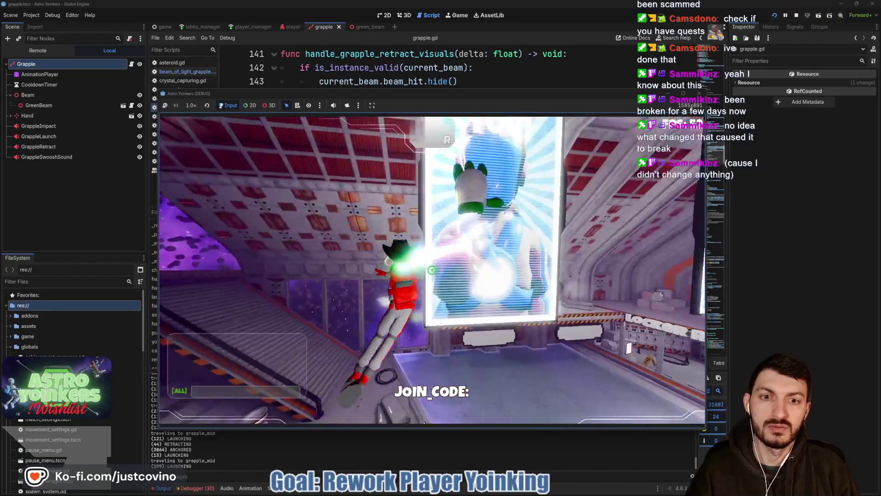
pyautogui.click(432, 270)
pyautogui.click(432, 270)
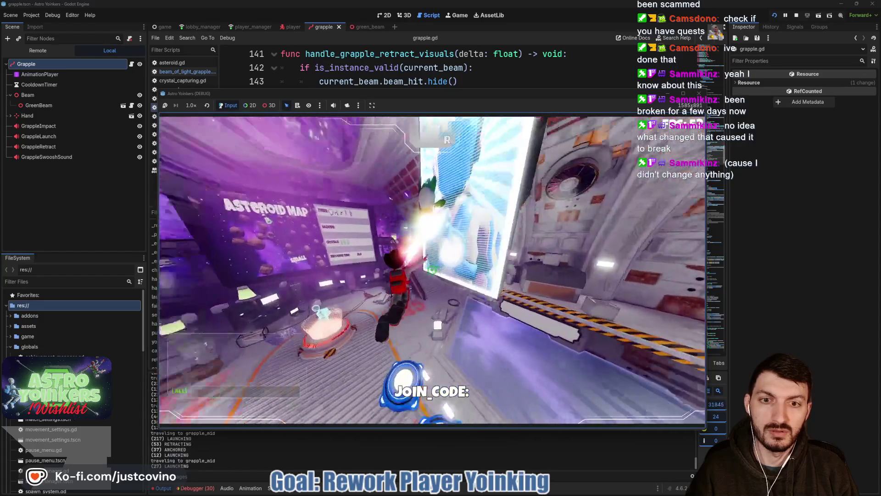
pyautogui.click(432, 270)
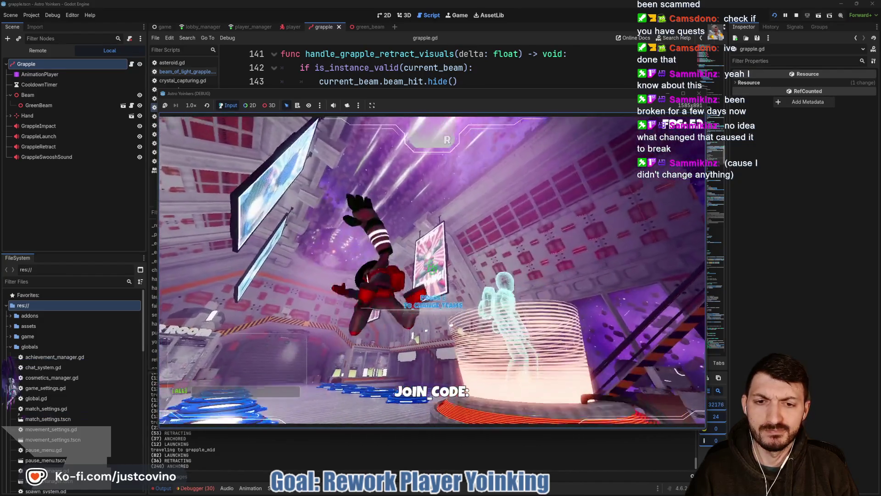
pyautogui.click(432, 270)
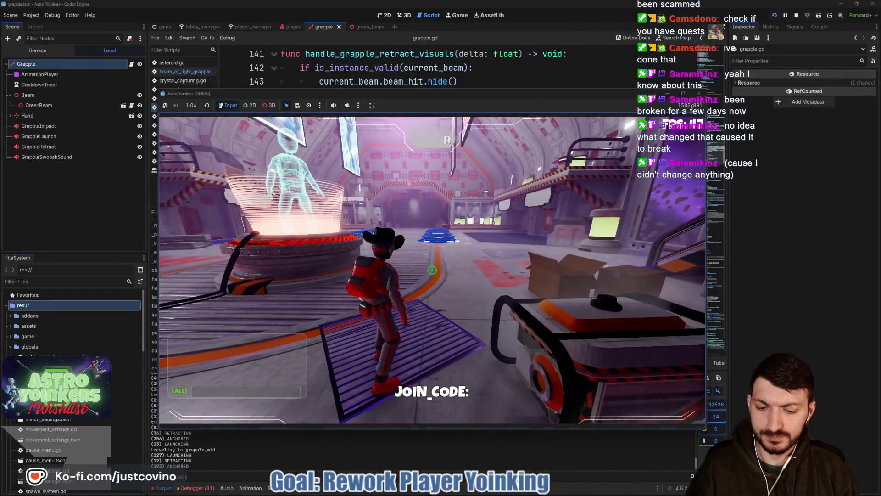
pyautogui.press('F8')
pyautogui.scroll(1, 507, 218)
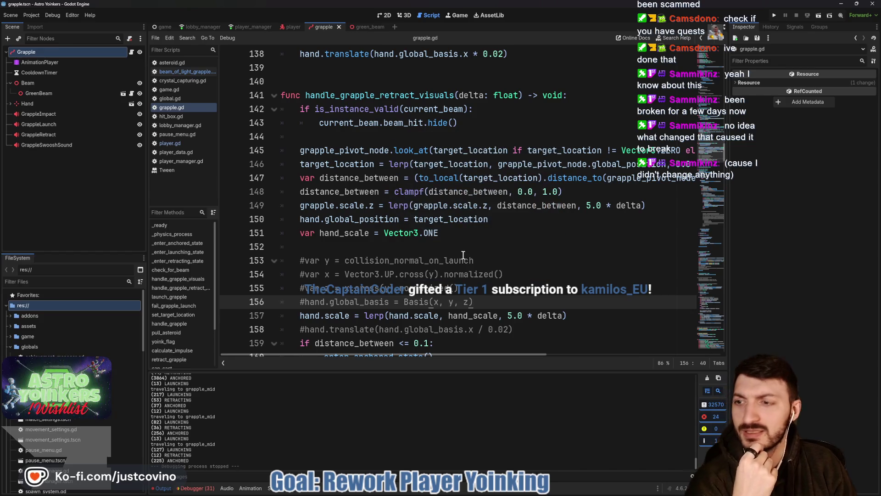
# Review the handle_grapple_retract_visuals function in grapple.gd, starting from empty line 152
pyautogui.click(449, 245)
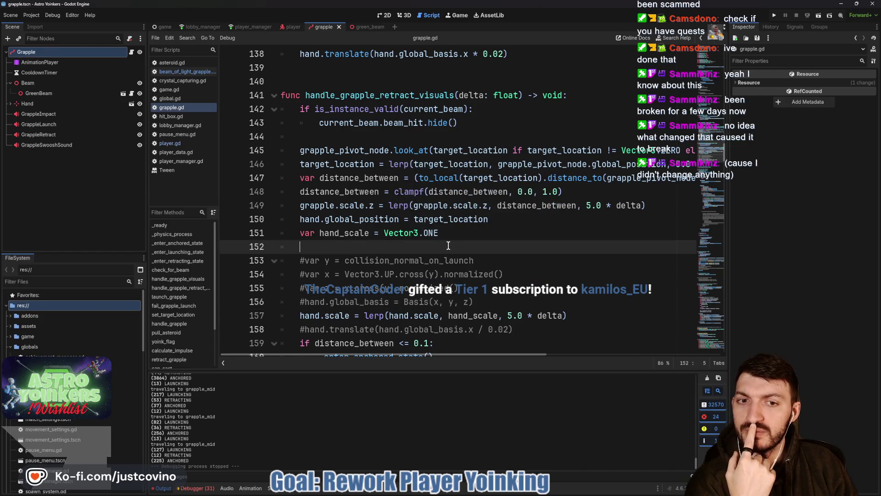
pyautogui.scroll(-1, 449, 246)
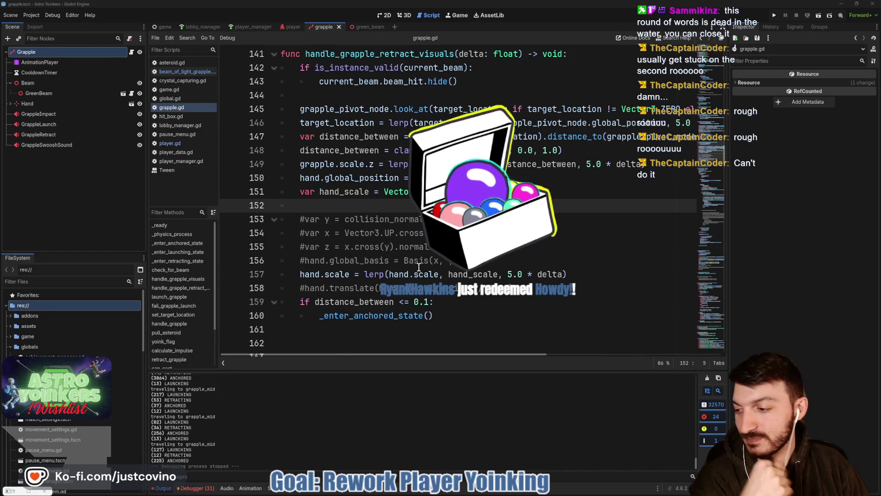
pyautogui.moveTo(418, 266)
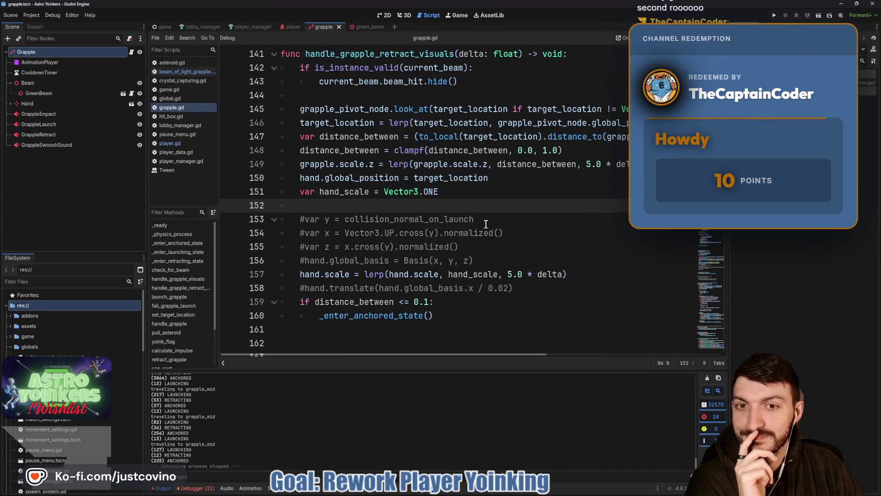
pyautogui.scroll(2, 472, 218)
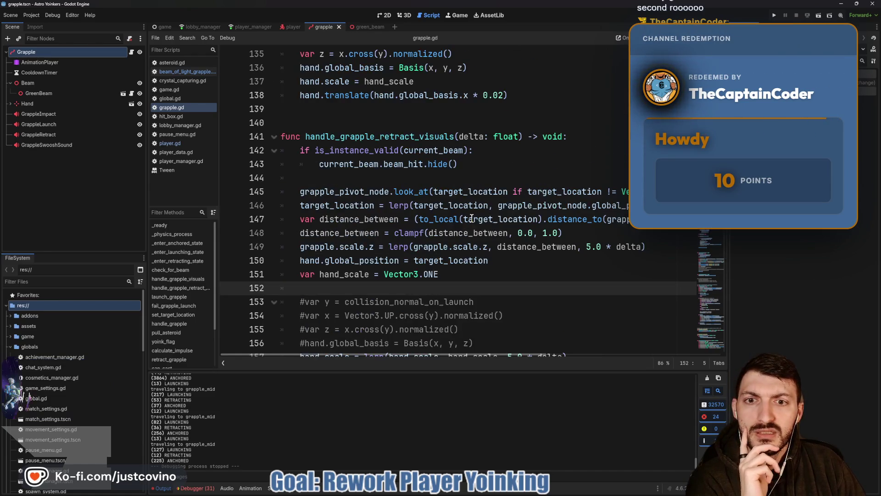
pyautogui.scroll(-3, 472, 218)
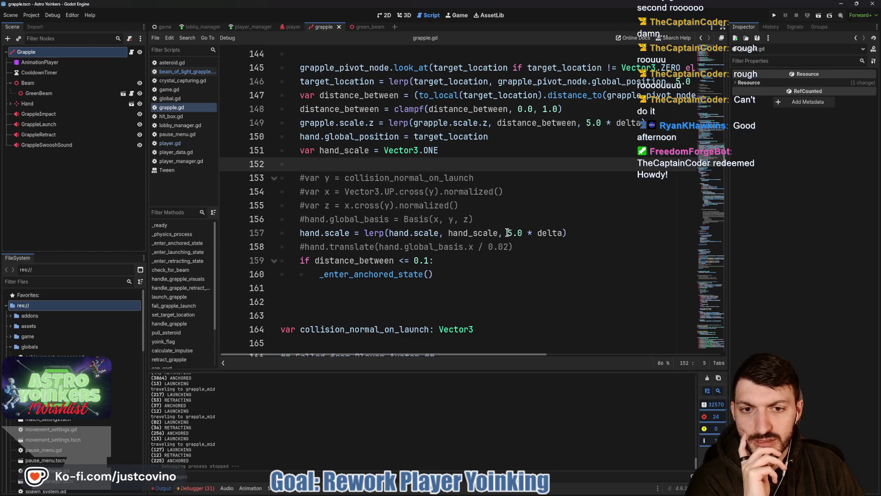
pyautogui.scroll(2, 514, 220)
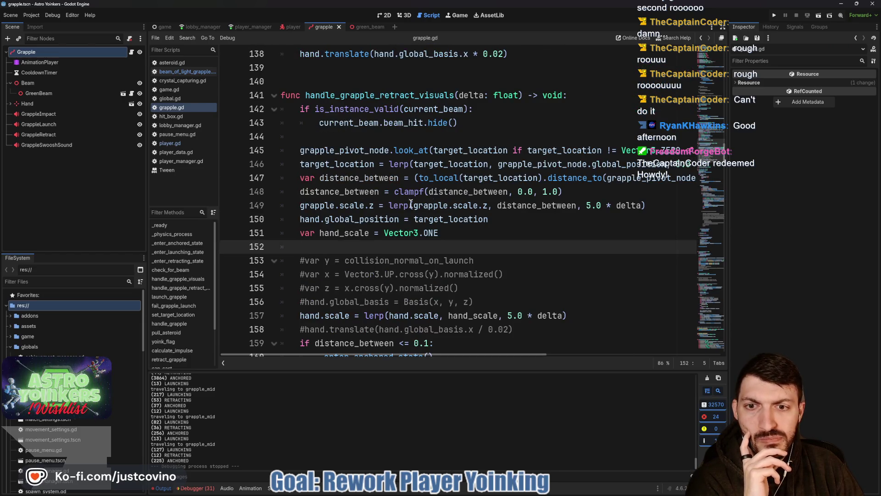
# Lerp hand.scale toward Vector3.ONE and delete the unused hand_scale declaration
pyautogui.moveTo(574, 315); pyautogui.dragTo(281, 316)
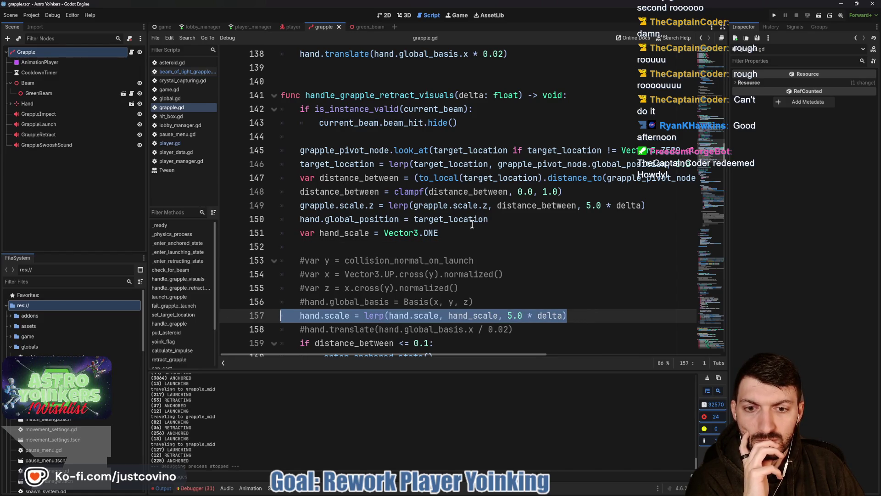
pyautogui.press('Escape')
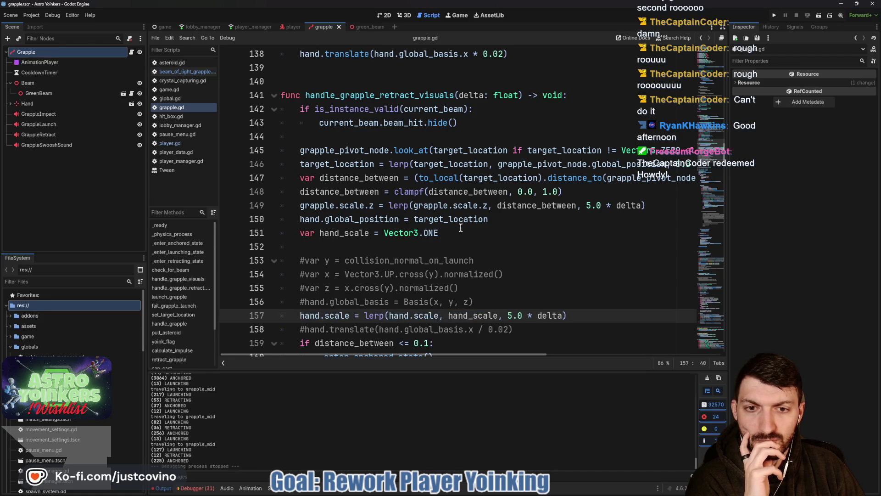
pyautogui.moveTo(449, 316); pyautogui.dragTo(498, 317)
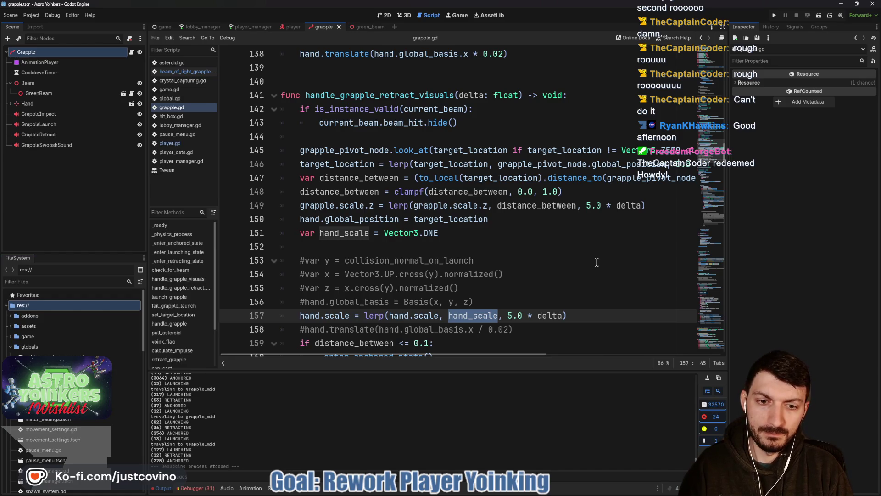
pyautogui.write('Vector3.ON')
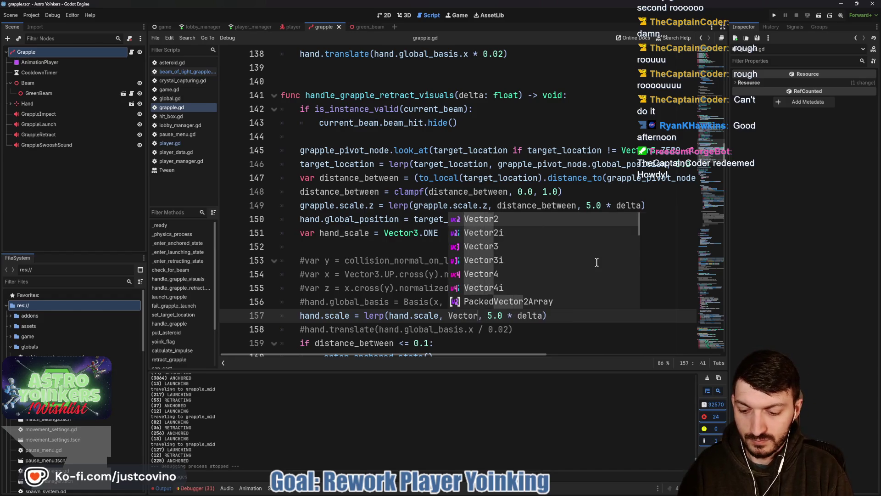
pyautogui.write('E')
pyautogui.moveTo(459, 232); pyautogui.dragTo(295, 230)
pyautogui.press('BackSpace')
pyautogui.press('BackSpace')
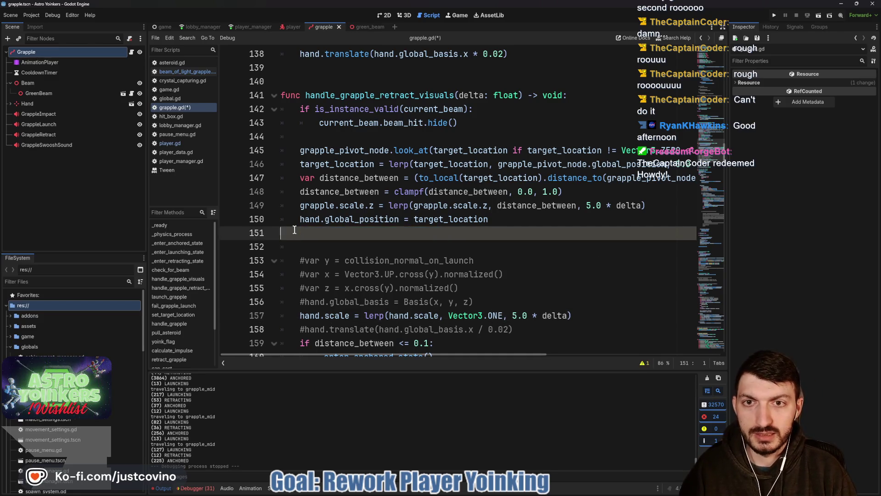
# Move the hand.scale line above the hand position line and remove the extra blank lines
pyautogui.moveTo(571, 315)
pyautogui.mouseDown()
pyautogui.moveTo(321, 305)
pyautogui.moveTo(264, 320)
pyautogui.mouseUp()
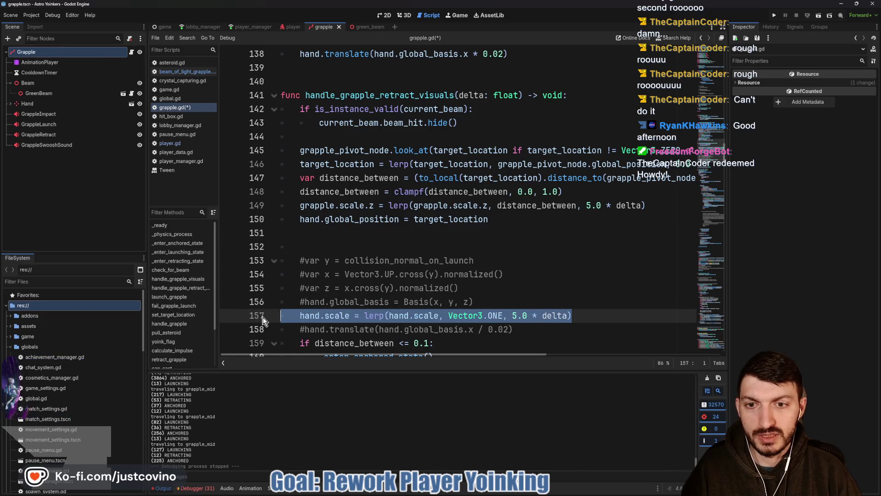
pyautogui.hotkey('alt', 'Up')
pyautogui.hotkey('alt', 'Up')
pyautogui.hotkey('alt', 'Up')
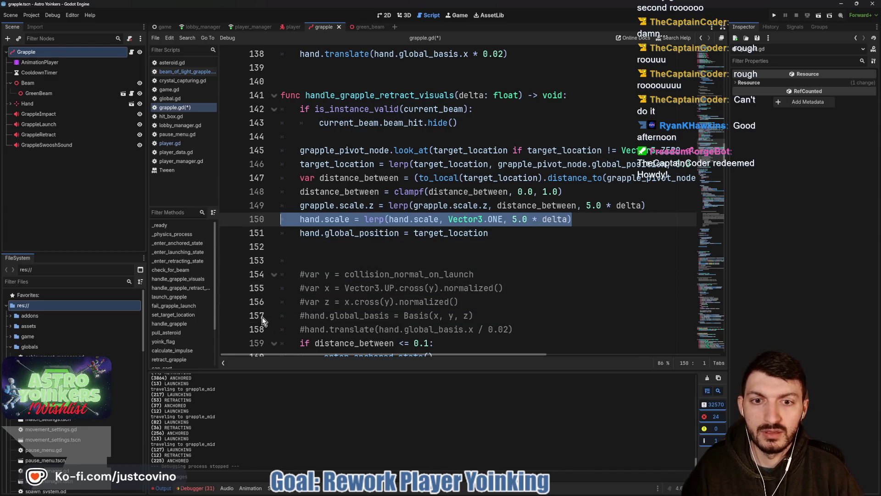
pyautogui.click(502, 234)
pyautogui.click(379, 261)
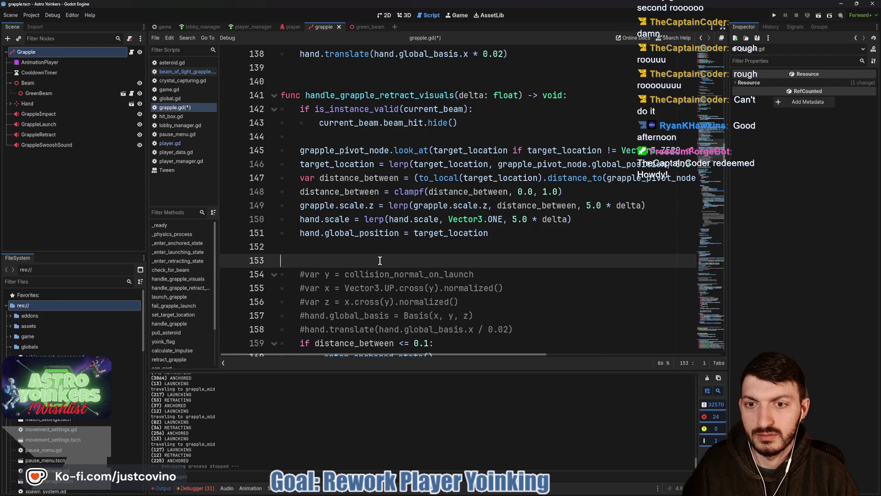
pyautogui.press('BackSpace')
pyautogui.press('BackSpace')
pyautogui.doubleClick(397, 234)
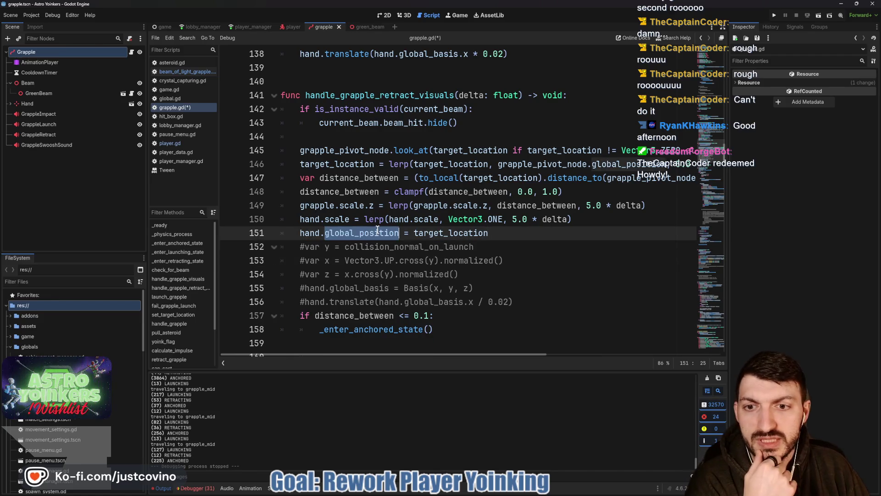
pyautogui.doubleClick(467, 234)
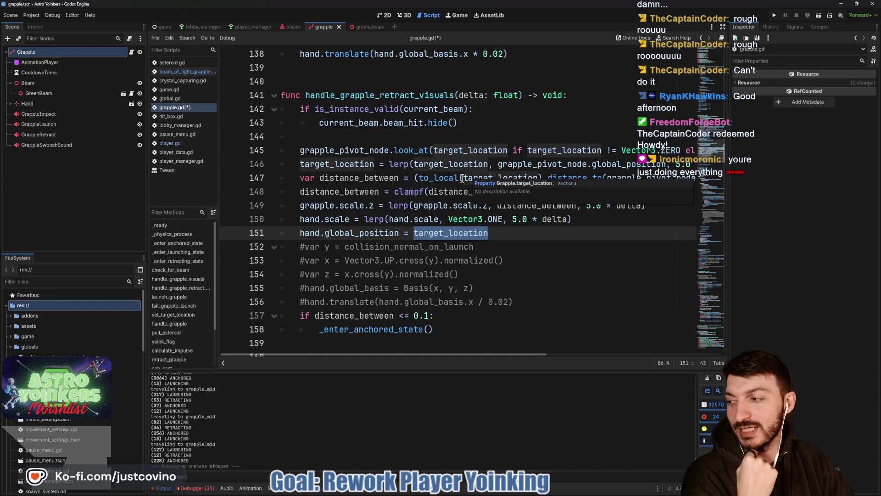
# Save the grapple.gd changes with Ctrl+S and switch to player.gd in the script list
pyautogui.click(506, 233)
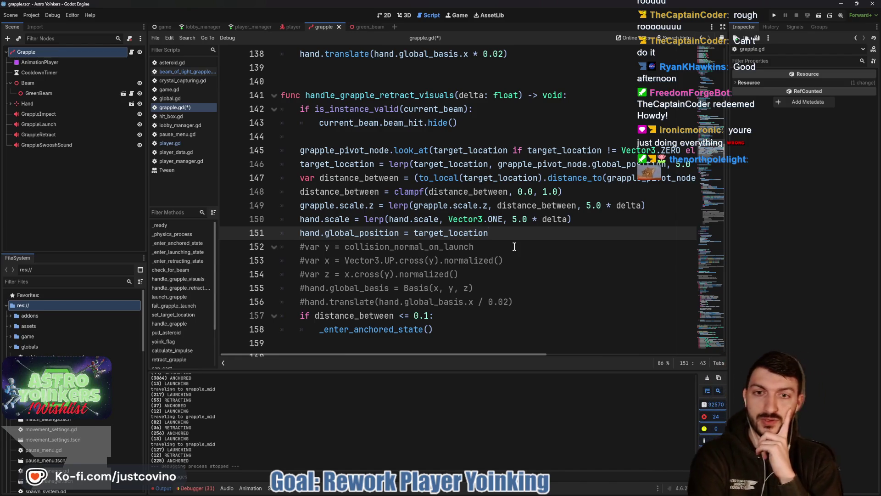
pyautogui.hotkey('ctrl', 's')
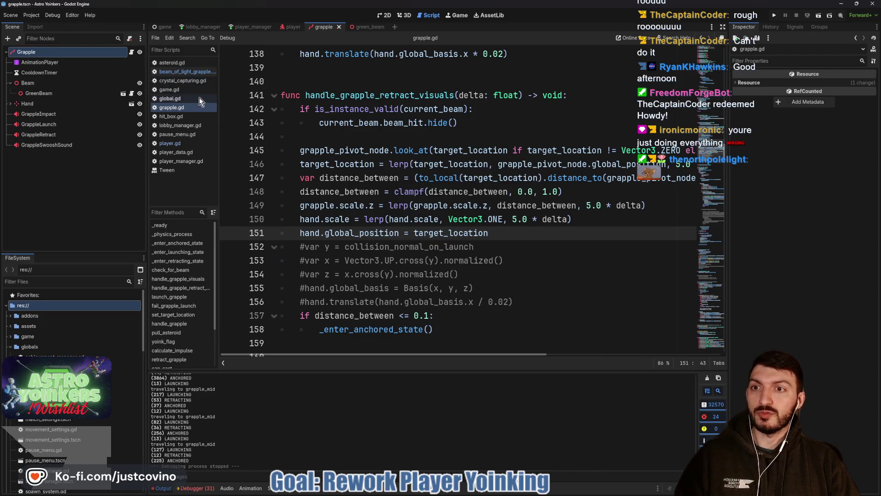
pyautogui.click(182, 145)
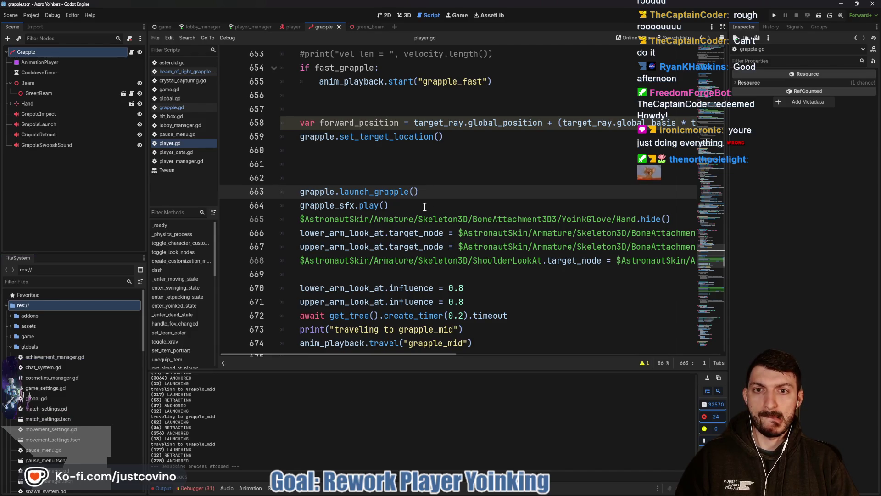
# Delete the empty lines before grapple.launch_grapple() and the blank line above var forward_position
pyautogui.scroll(2, 389, 189)
pyautogui.scroll(3, 389, 190)
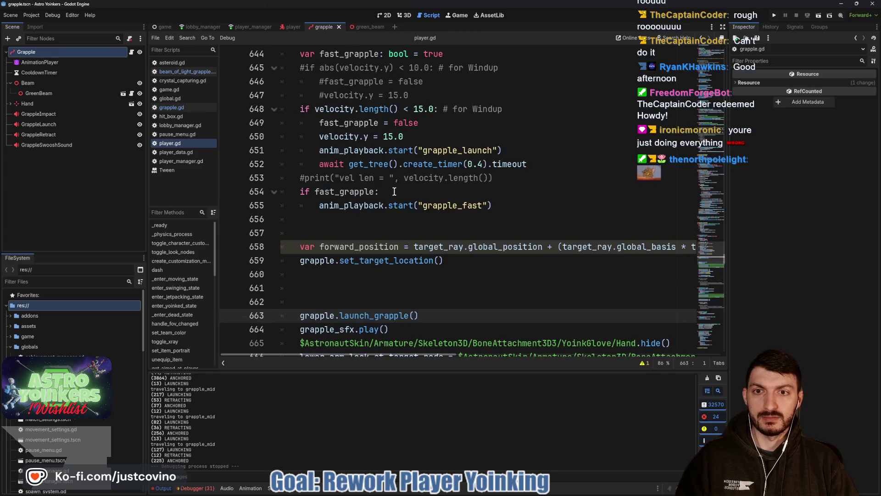
pyautogui.scroll(-3, 397, 193)
pyautogui.scroll(6, 399, 194)
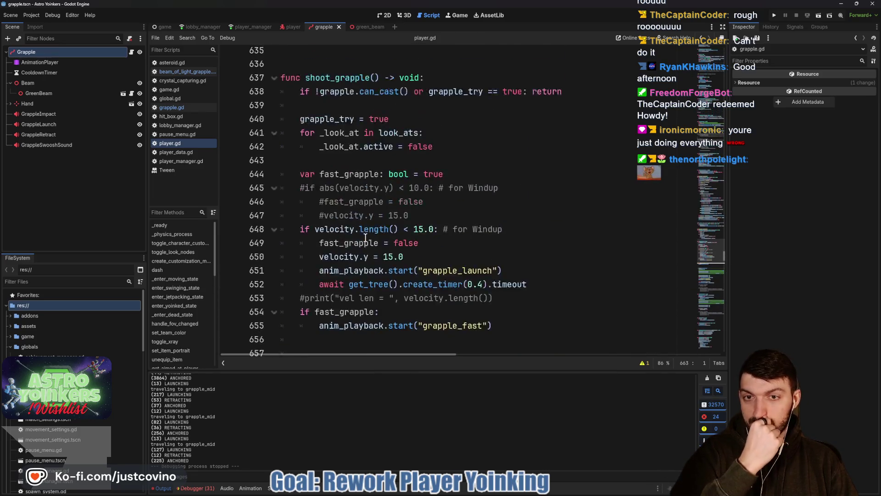
pyautogui.scroll(-5, 362, 239)
pyautogui.moveTo(326, 298); pyautogui.dragTo(282, 287)
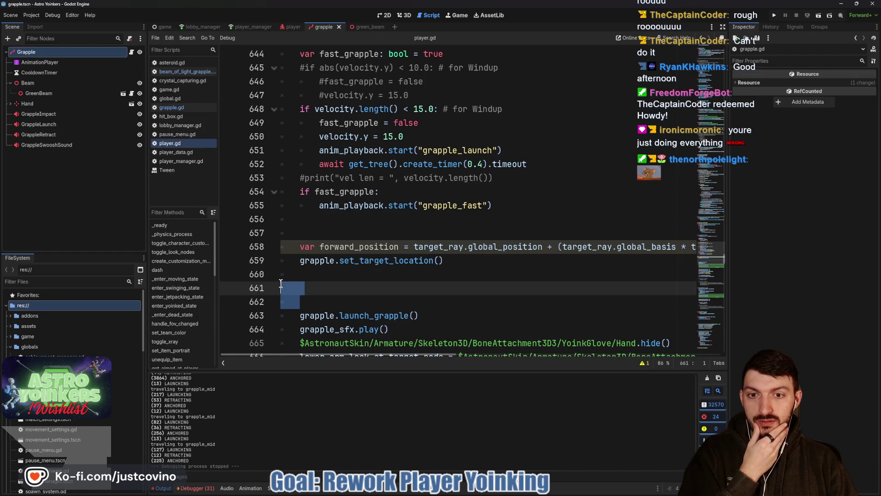
pyautogui.press('BackSpace')
pyautogui.press('BackSpace')
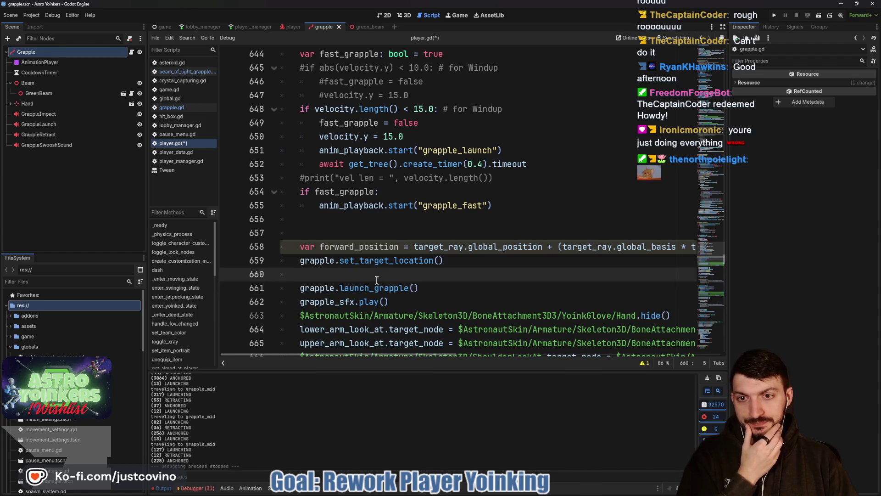
pyautogui.click(319, 227)
pyautogui.press('BackSpace')
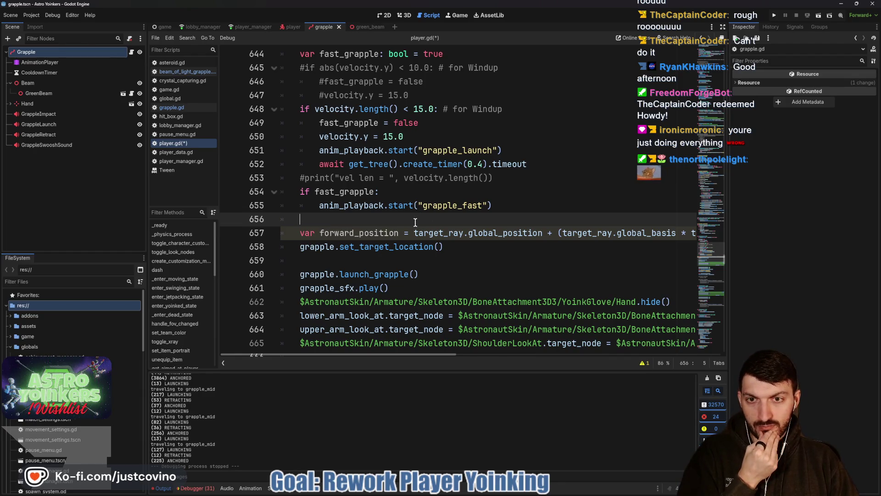
# Jump from the launch_grapple call to its definition in grapple.gd
pyautogui.scroll(3, 415, 222)
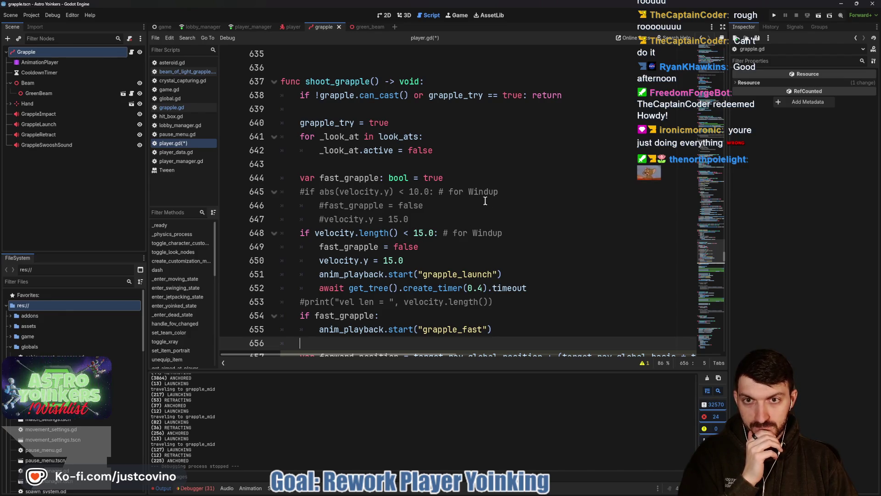
pyautogui.scroll(-5, 375, 158)
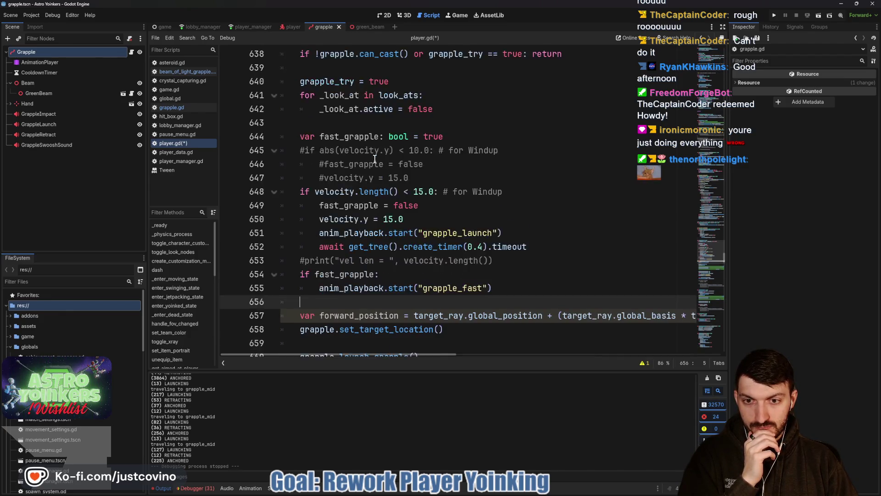
pyautogui.doubleClick(374, 191)
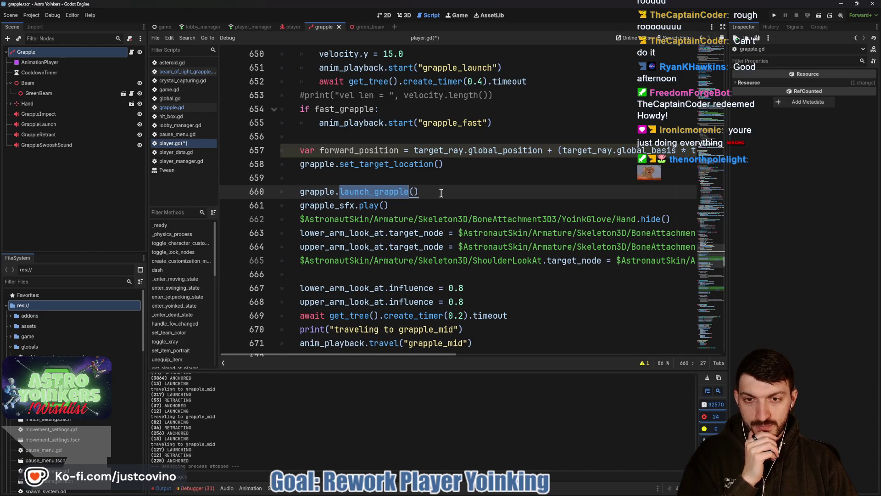
pyautogui.scroll(-3, 441, 192)
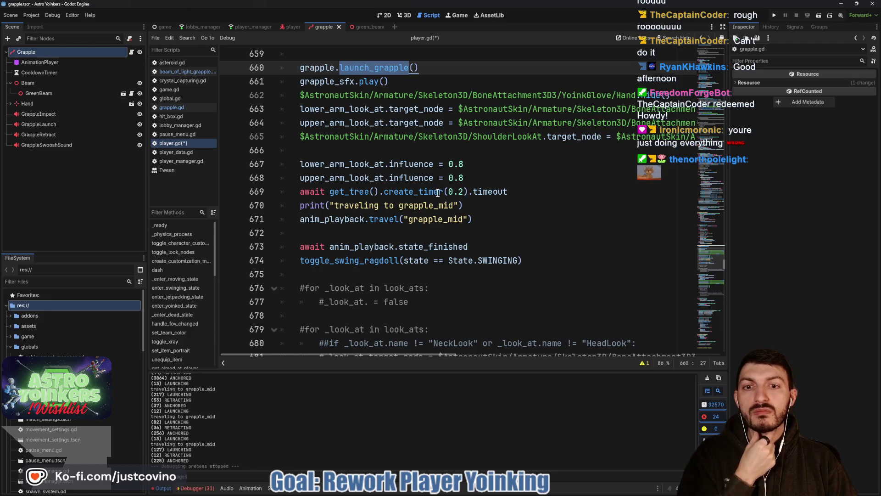
pyautogui.moveTo(384, 187)
pyautogui.scroll(3, 388, 176)
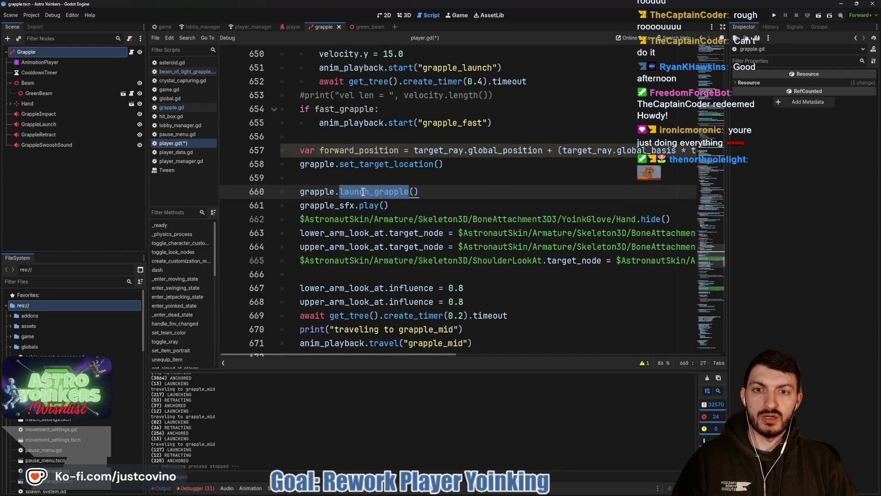
pyautogui.keyDown('ctrl'); pyautogui.click(362, 194); pyautogui.keyUp('ctrl')
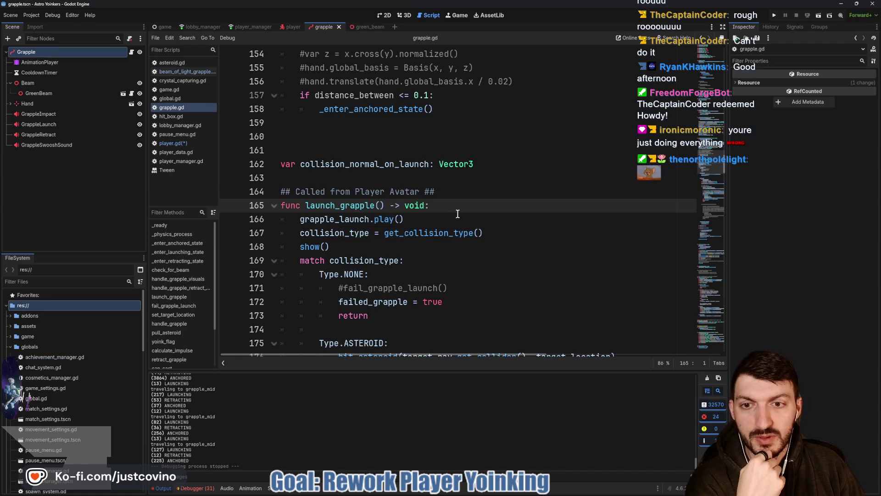
# Scroll through launch_grapple to see the Type.ASTEROID branch calling hit_asteroid
pyautogui.scroll(-2, 455, 214)
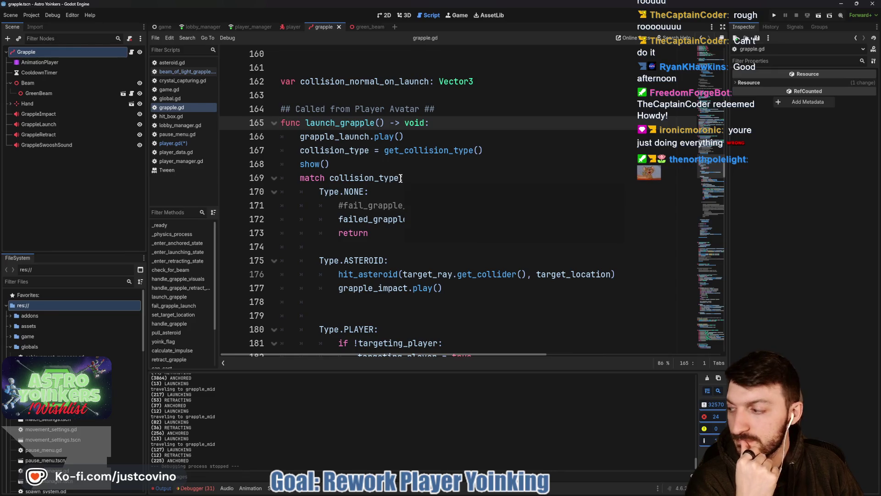
pyautogui.moveTo(400, 179)
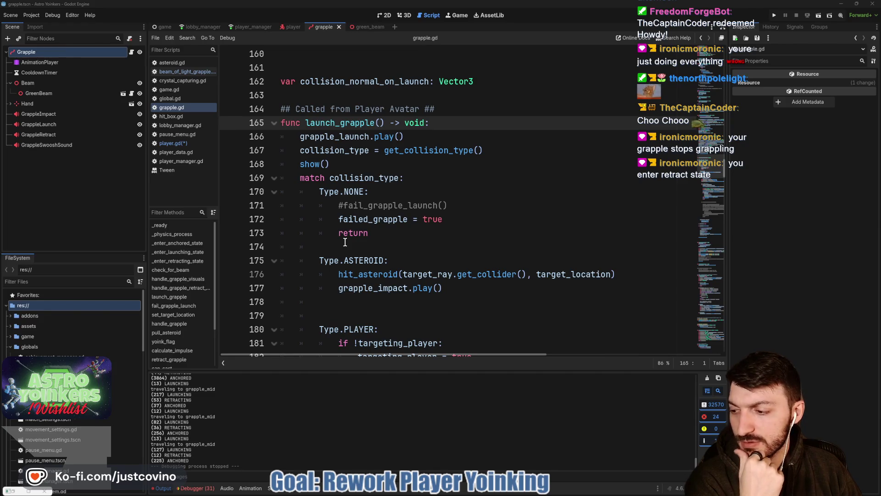
pyautogui.scroll(11, 345, 242)
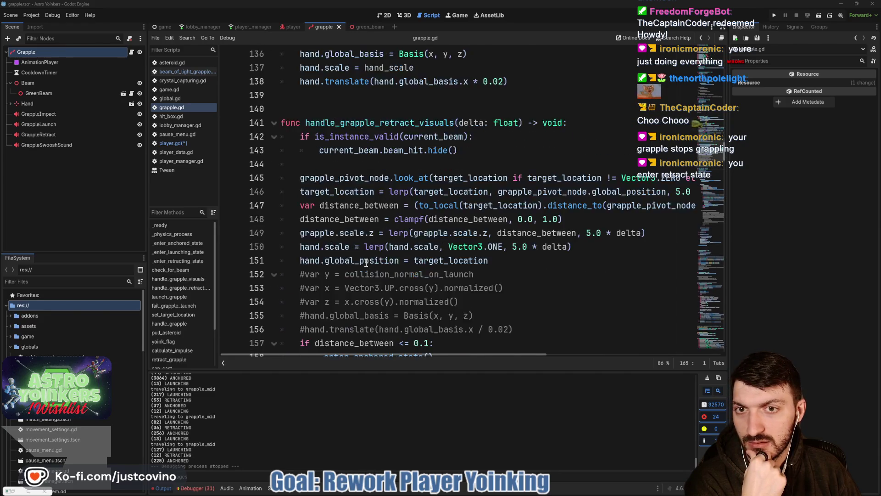
pyautogui.click(389, 192)
pyautogui.scroll(11, 391, 221)
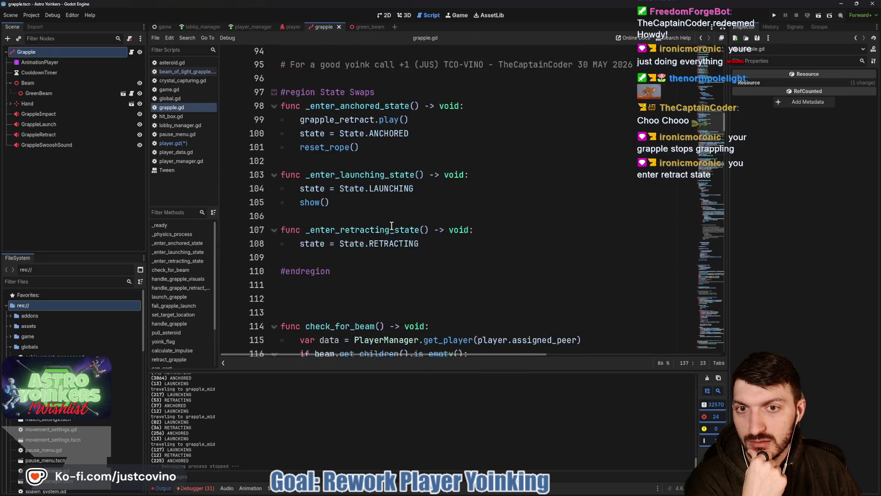
pyautogui.scroll(10, 394, 200)
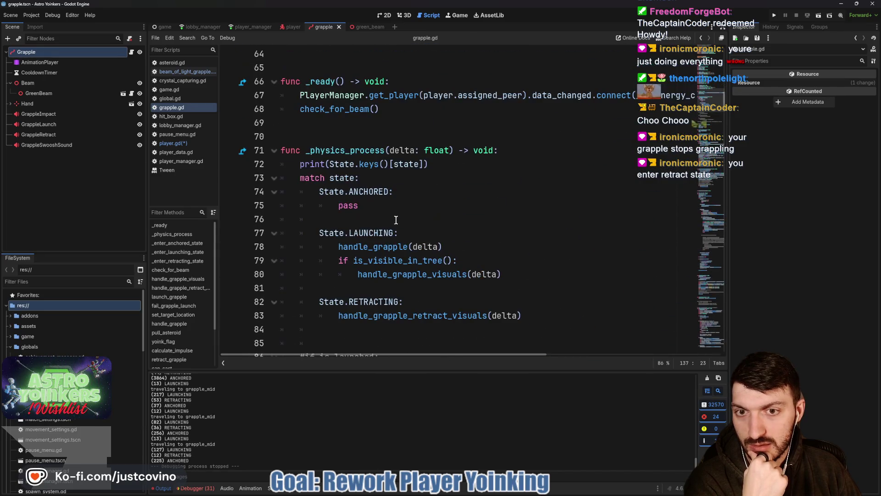
pyautogui.click(384, 247)
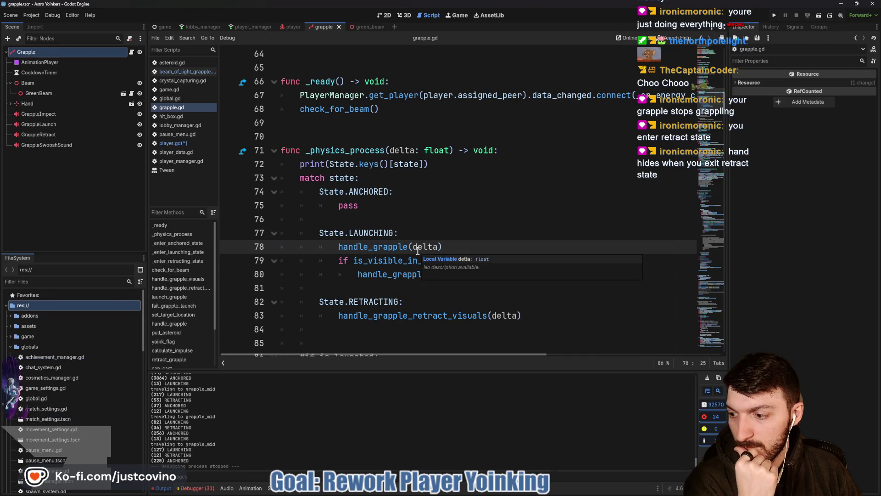
pyautogui.scroll(-1, 415, 250)
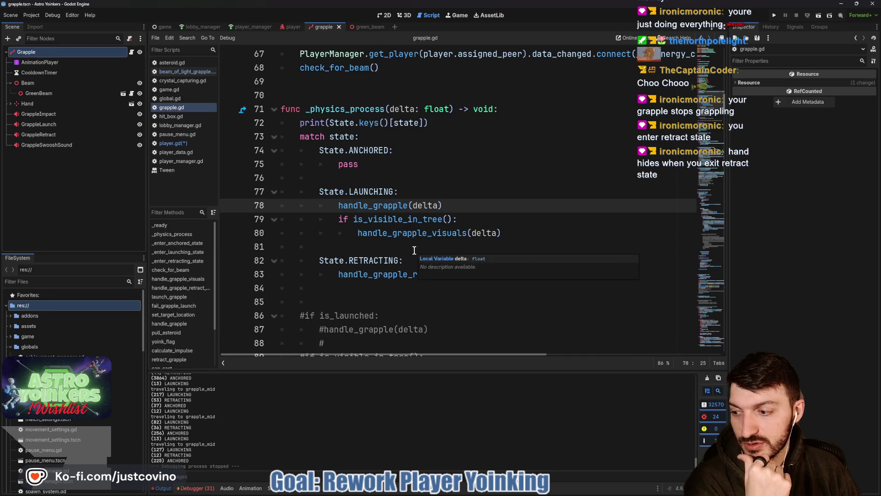
pyautogui.scroll(-5, 413, 250)
pyautogui.scroll(-3, 413, 250)
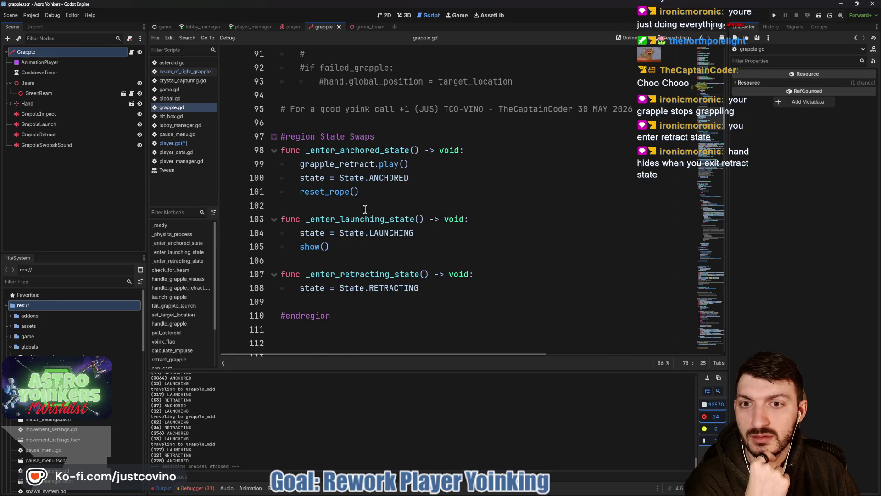
pyautogui.doubleClick(350, 275)
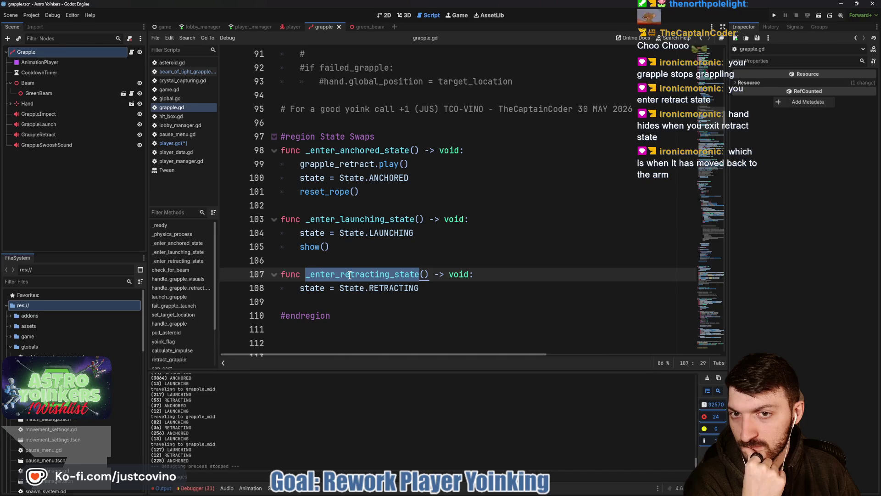
pyautogui.click(343, 186)
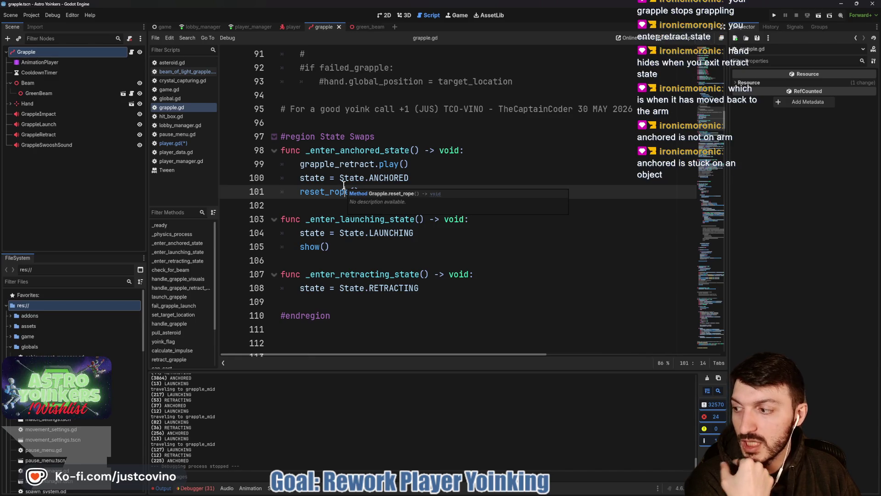
pyautogui.doubleClick(362, 150)
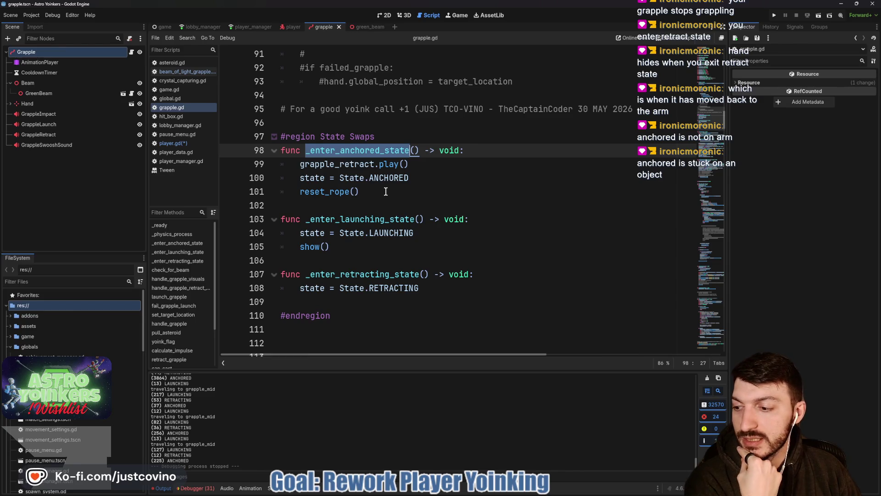
pyautogui.scroll(15, 385, 191)
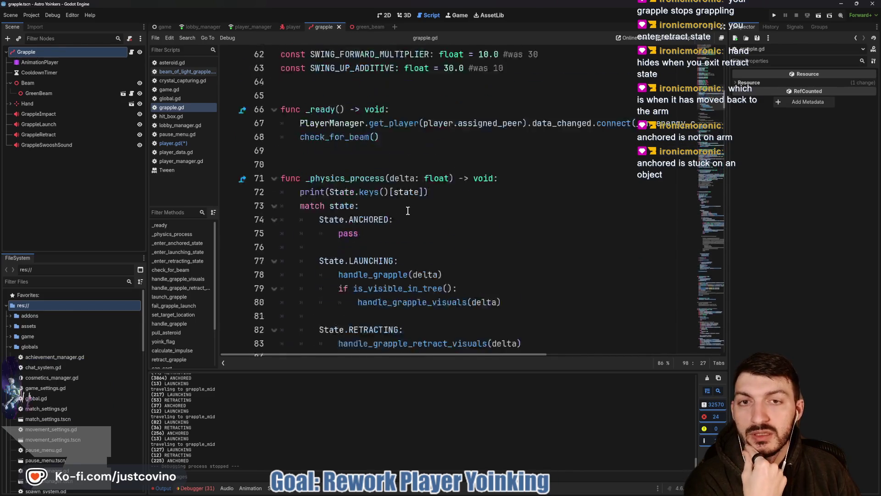
pyautogui.scroll(10, 402, 211)
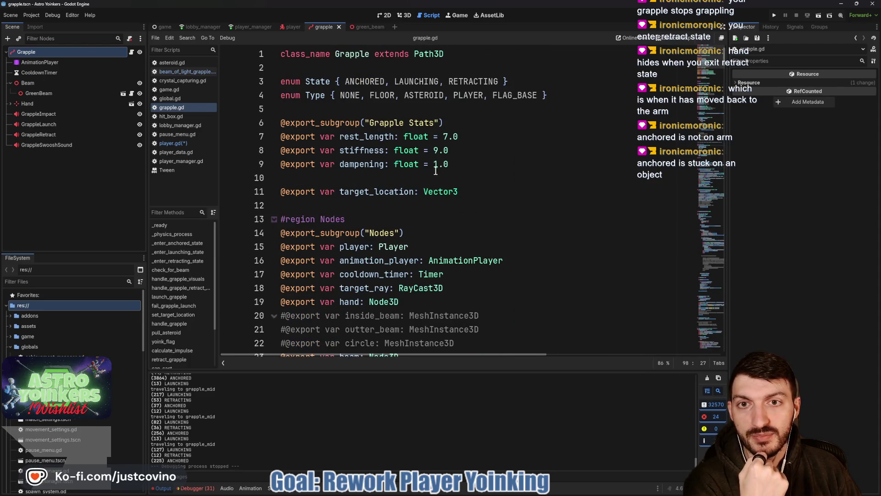
pyautogui.click(342, 82)
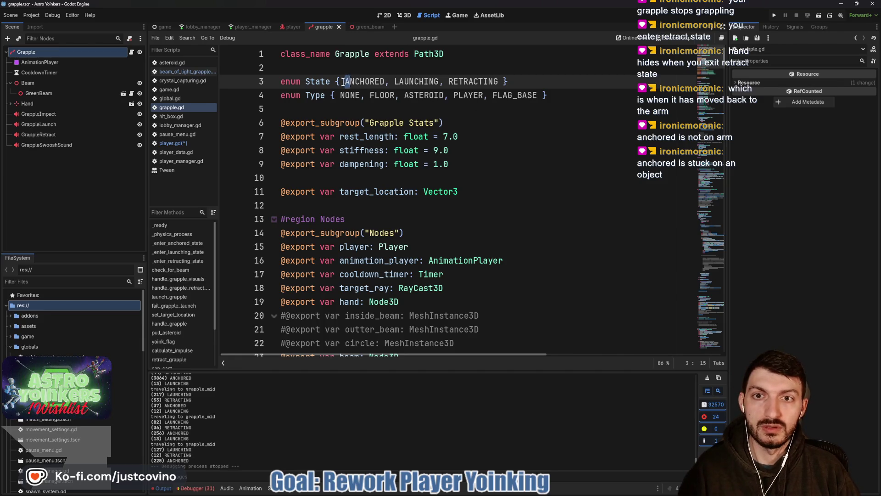
# Add ON_ARM as the first value of the State enum
pyautogui.write('ON_ARM,')
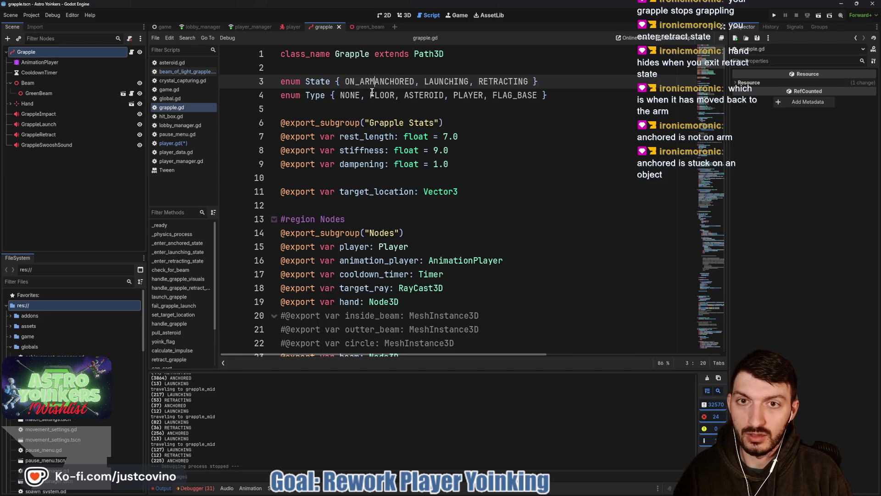
pyautogui.scroll(-15, 384, 102)
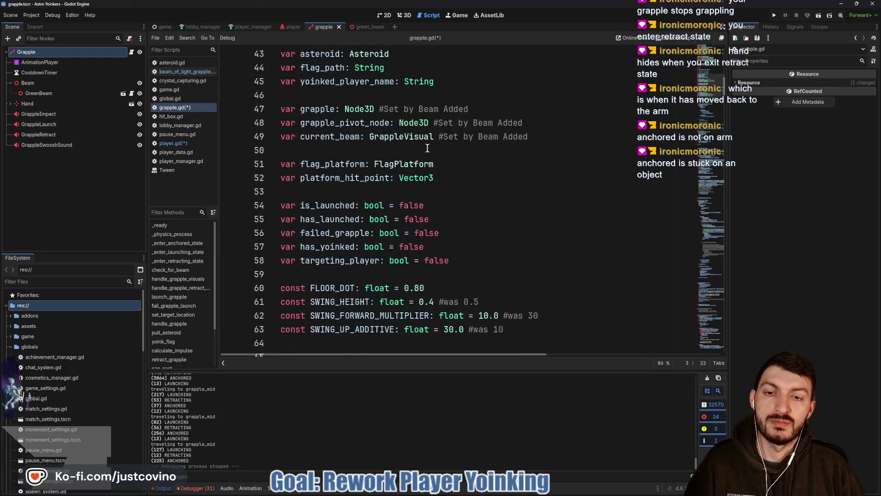
pyautogui.scroll(-3, 428, 148)
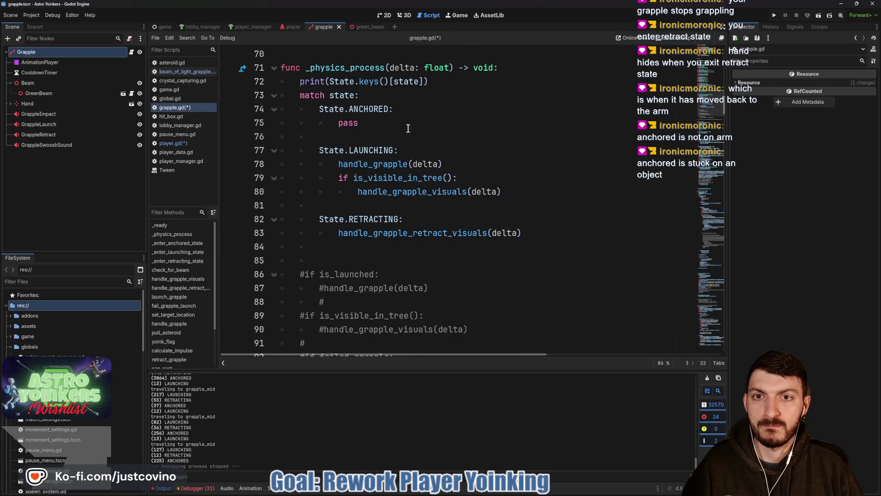
# Add a 'State.ON_ARM: pass' case under match state in _physics_process and save
pyautogui.click(390, 98)
pyautogui.press('Return')
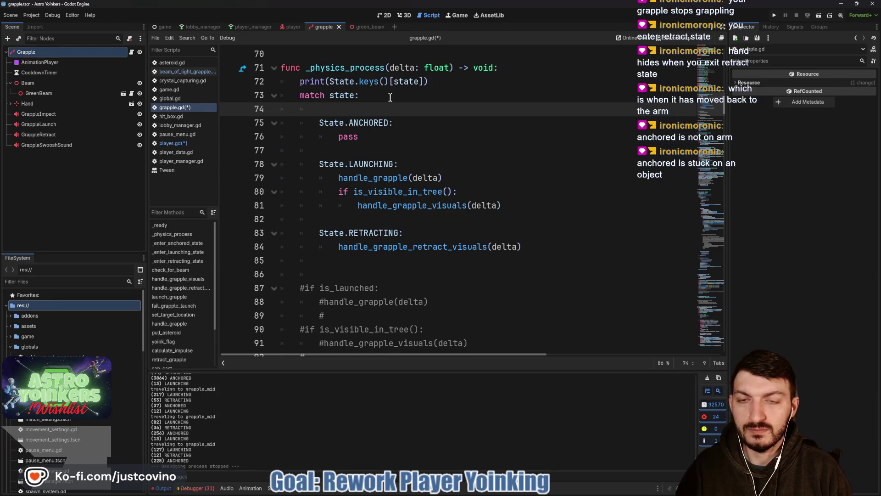
pyautogui.write('State.')
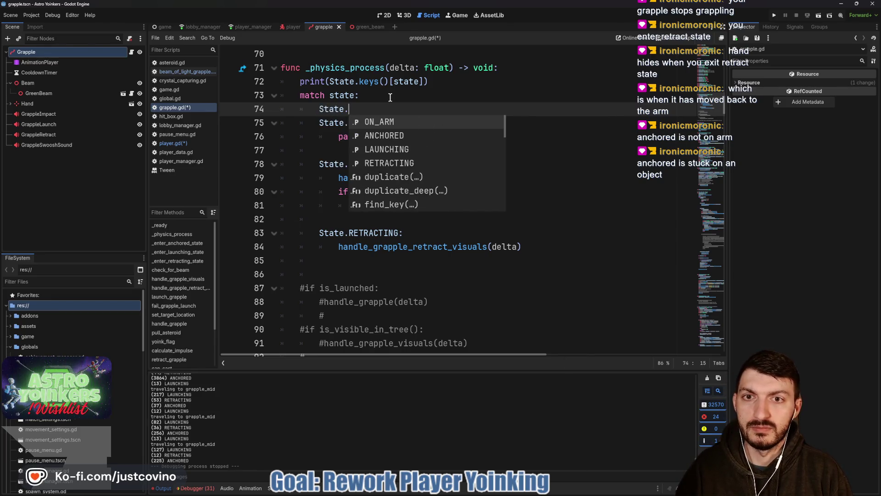
pyautogui.write('ON_ARM:')
pyautogui.press('Return')
pyautogui.write('pass')
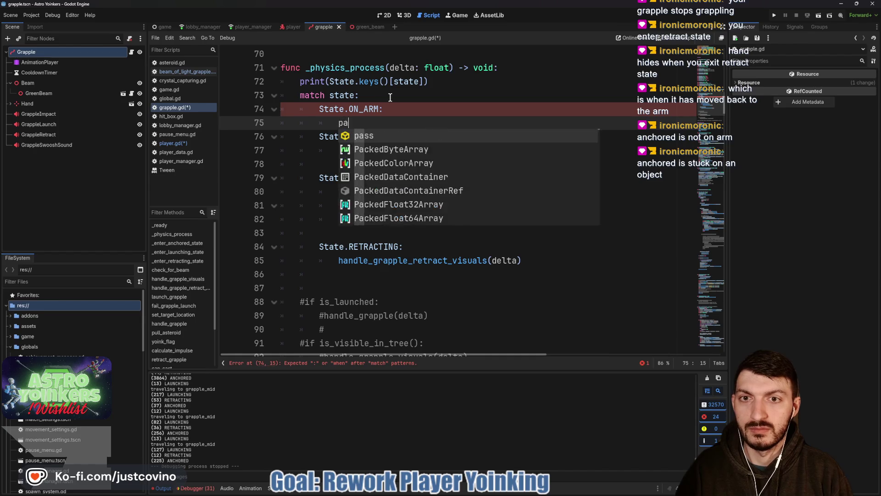
pyautogui.press('Return')
pyautogui.hotkey('ctrl', 's')
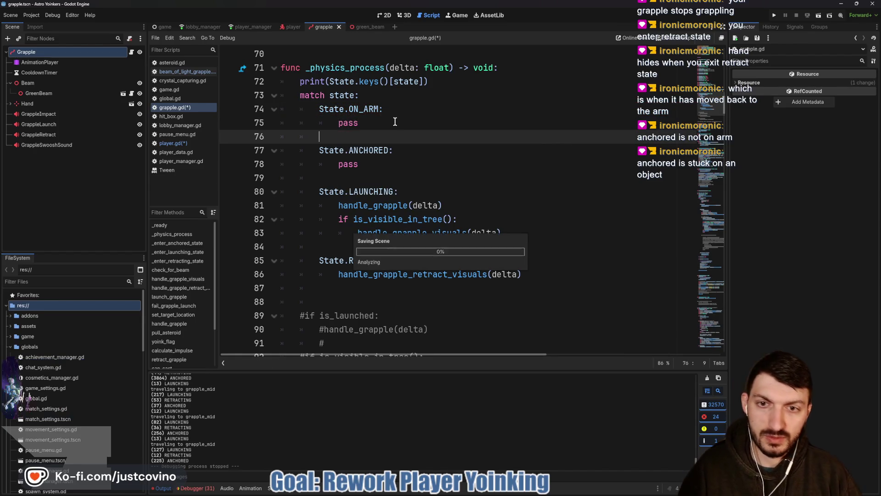
pyautogui.scroll(-8, 381, 129)
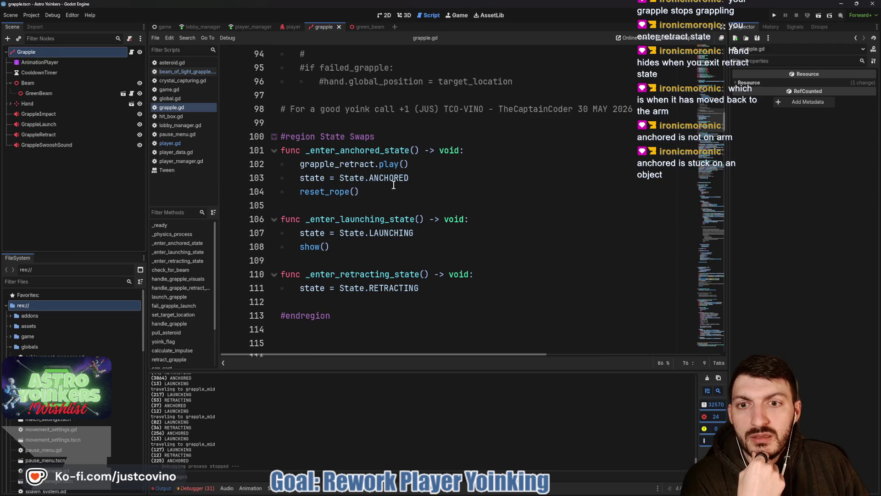
pyautogui.scroll(-6, 404, 201)
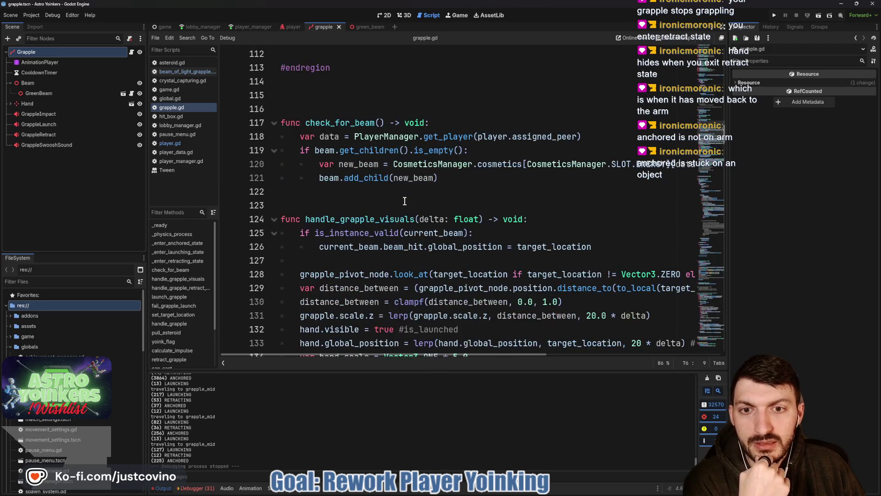
pyautogui.scroll(-2, 404, 201)
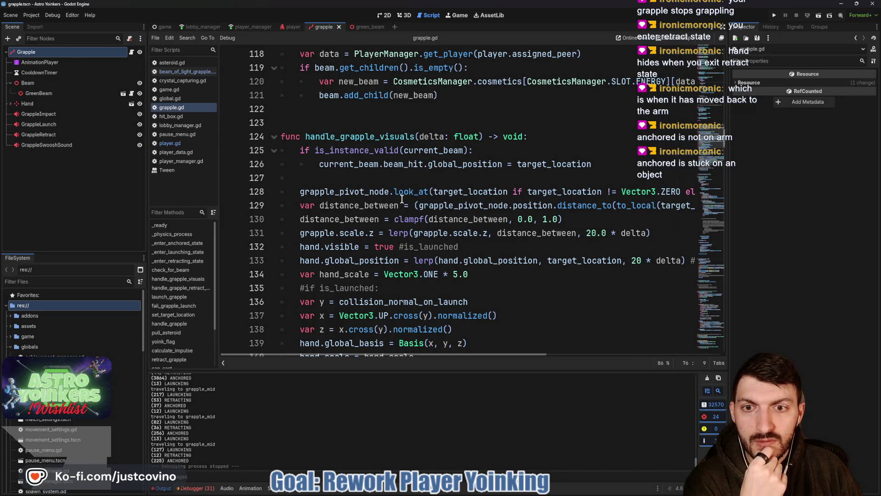
pyautogui.moveTo(398, 199)
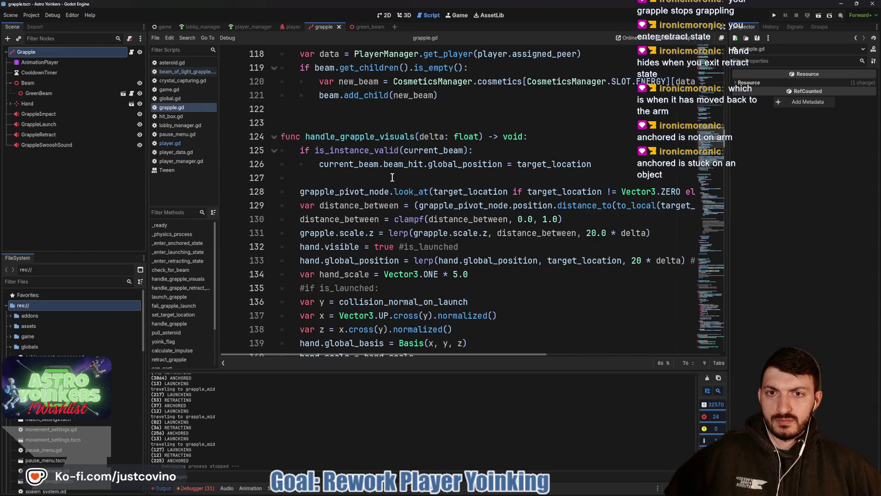
pyautogui.scroll(-2, 389, 172)
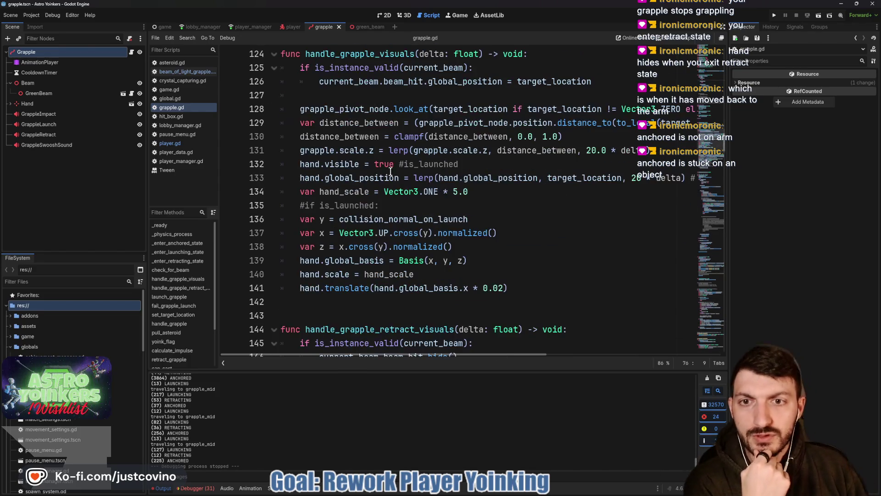
pyautogui.scroll(-4, 413, 201)
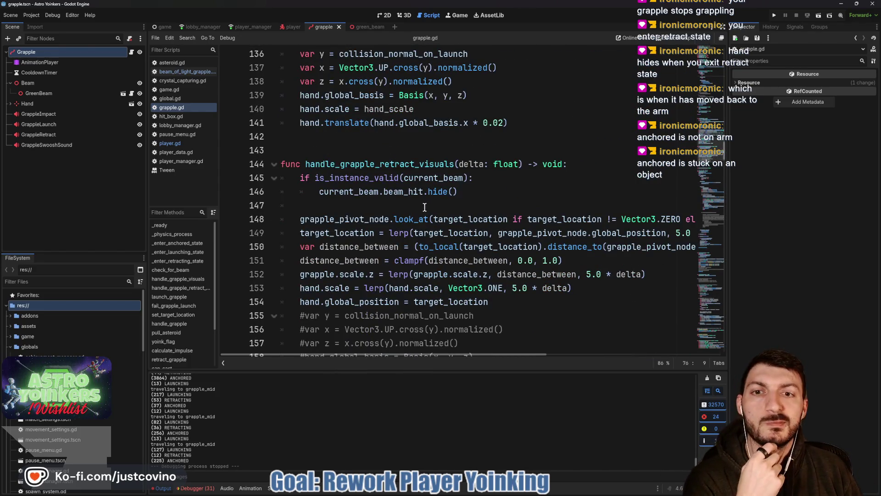
pyautogui.scroll(-1, 418, 207)
pyautogui.scroll(-1, 419, 207)
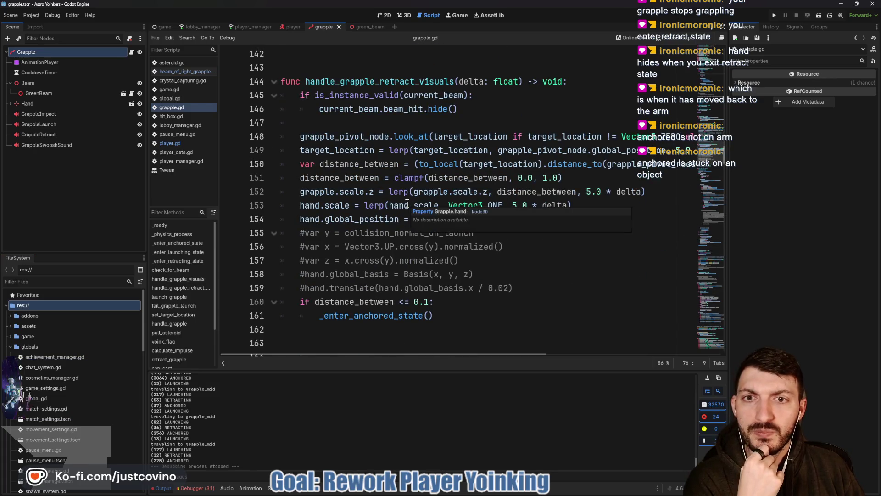
pyautogui.scroll(-2, 407, 202)
pyautogui.doubleClick(424, 233)
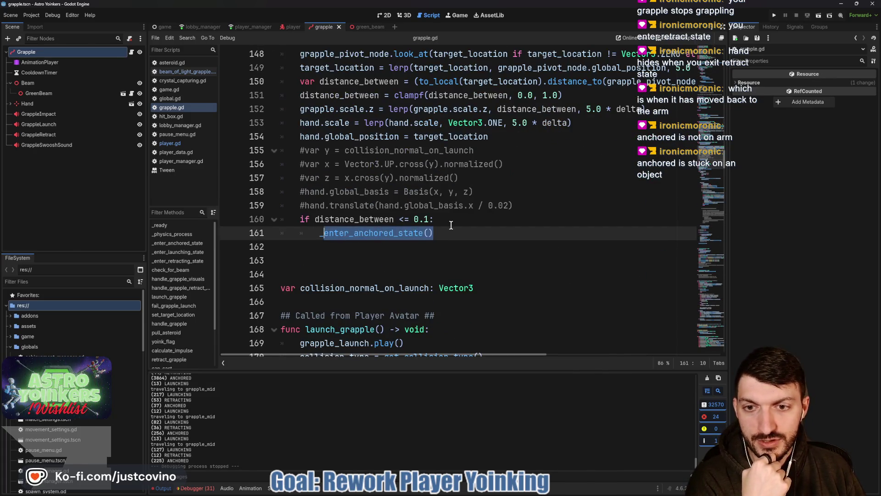
pyautogui.scroll(6, 448, 228)
pyautogui.scroll(12, 451, 225)
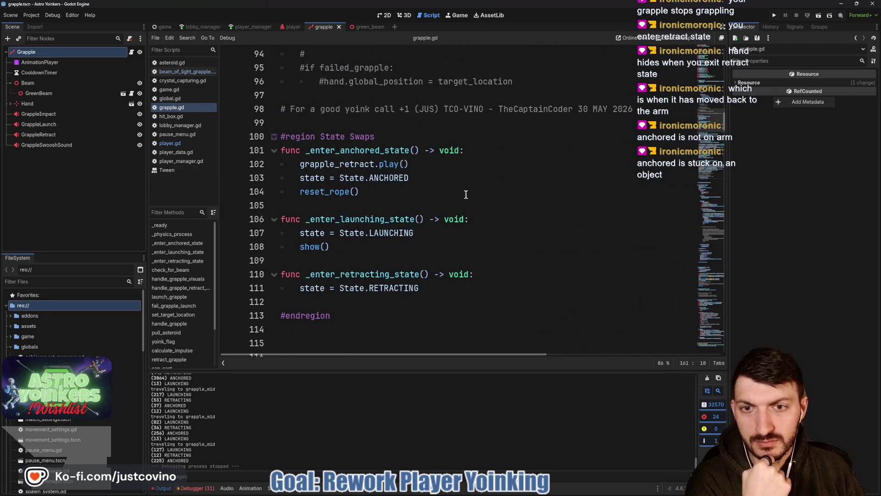
pyautogui.click(403, 136)
pyautogui.press('Return')
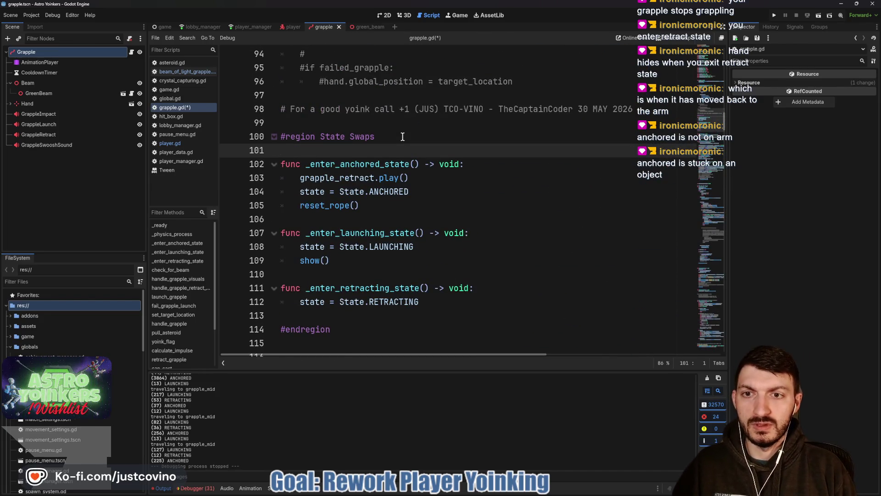
# Write _enter_on_arm_state() calling grapple_retract.play(), setting state = State.ON_ARM, and calling reset_rope()
pyautogui.write('func_enter_on_')
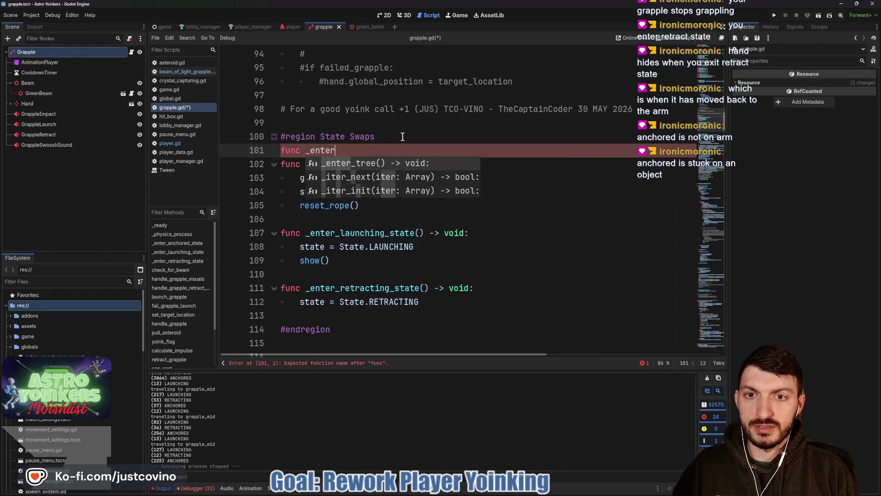
pyautogui.write('arm_state() -> v')
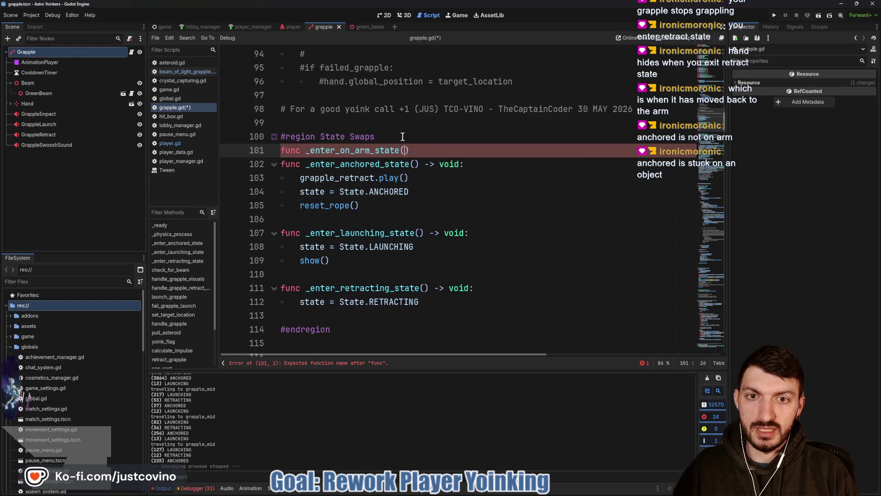
pyautogui.write('oid:')
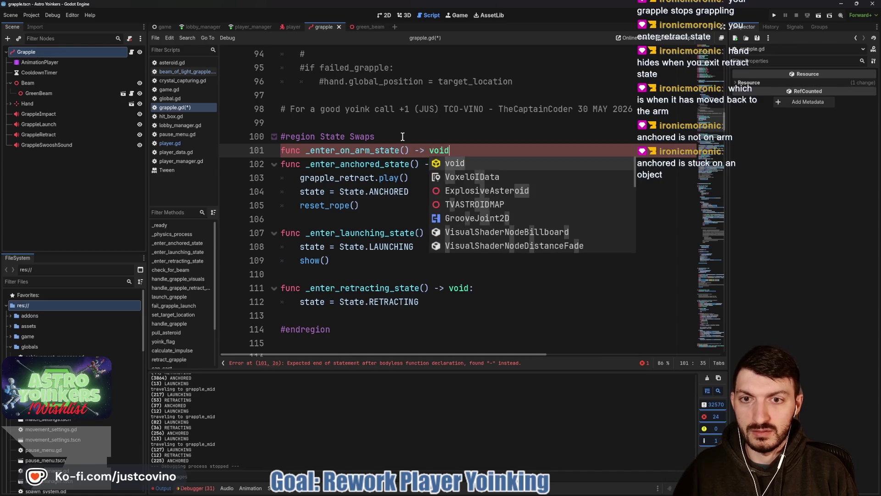
pyautogui.press('Return')
pyautogui.write('grapple_retract.play')
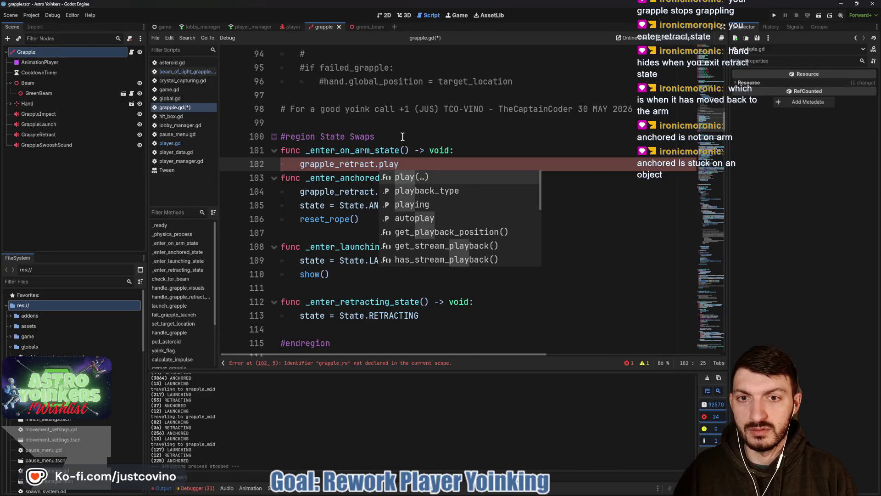
pyautogui.write('()')
pyautogui.press('Return')
pyautogui.write('stat')
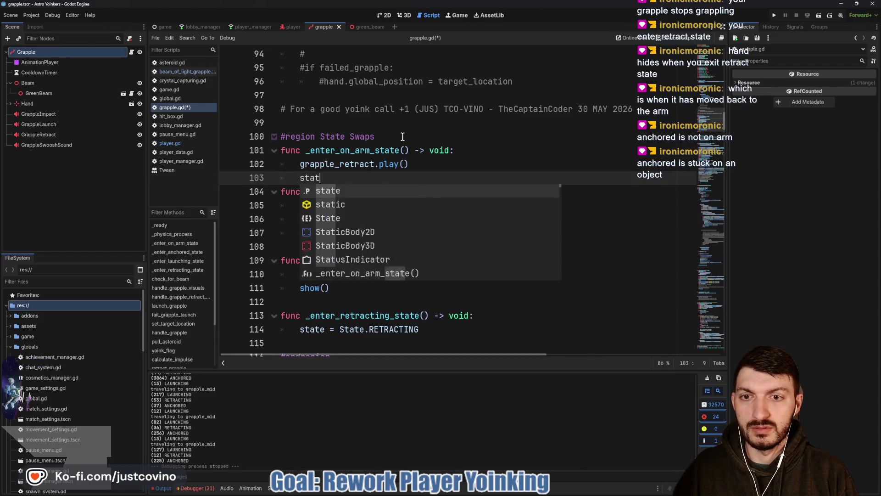
pyautogui.write('e = State.')
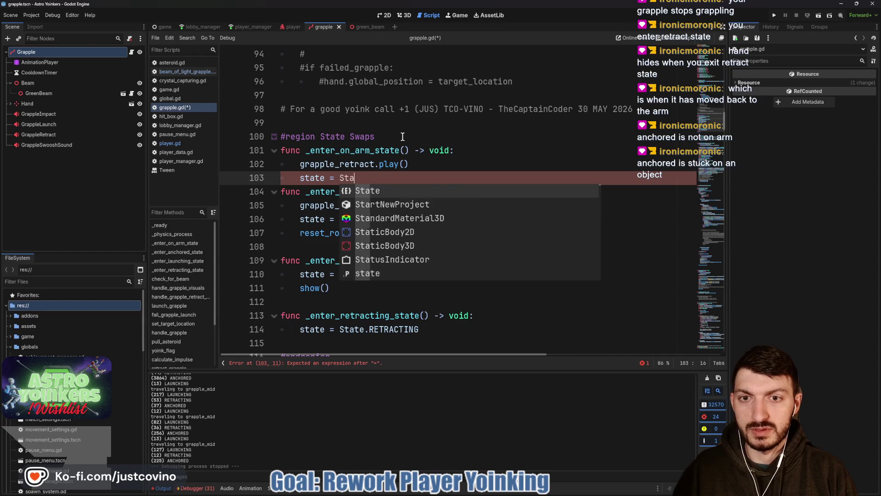
pyautogui.press('Return')
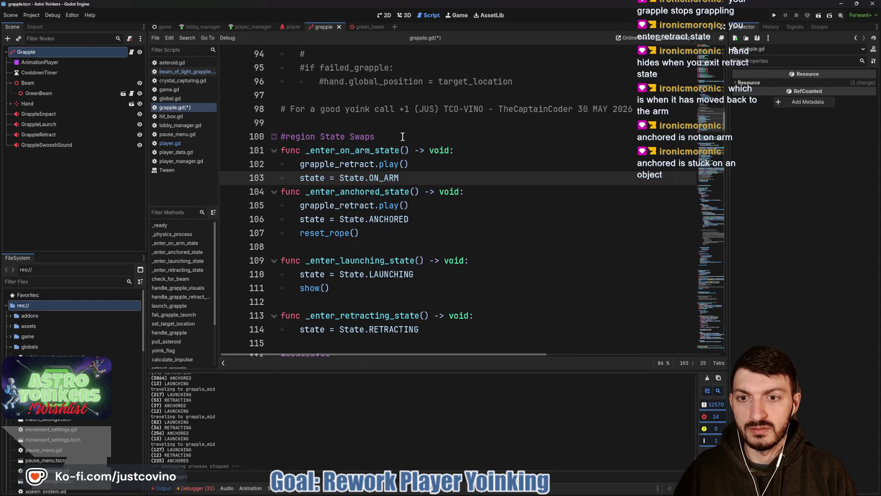
pyautogui.press('Return')
pyautogui.write('reset')
pyautogui.press('Return')
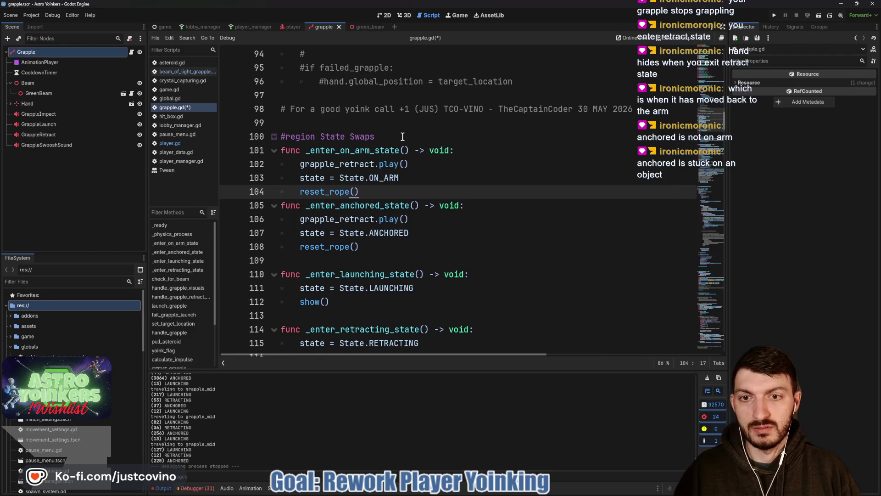
# Remove the retract and reset_rope lines from _enter_anchored_state, separate the functions, and save
pyautogui.moveTo(417, 221); pyautogui.dragTo(207, 222)
pyautogui.moveTo(372, 246); pyautogui.dragTo(179, 246)
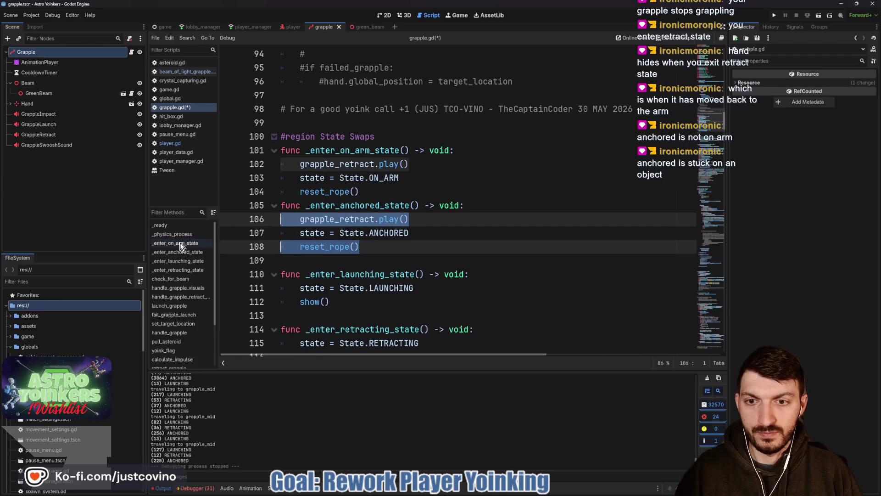
pyautogui.press('BackSpace')
pyautogui.press('BackSpace')
pyautogui.press('Home')
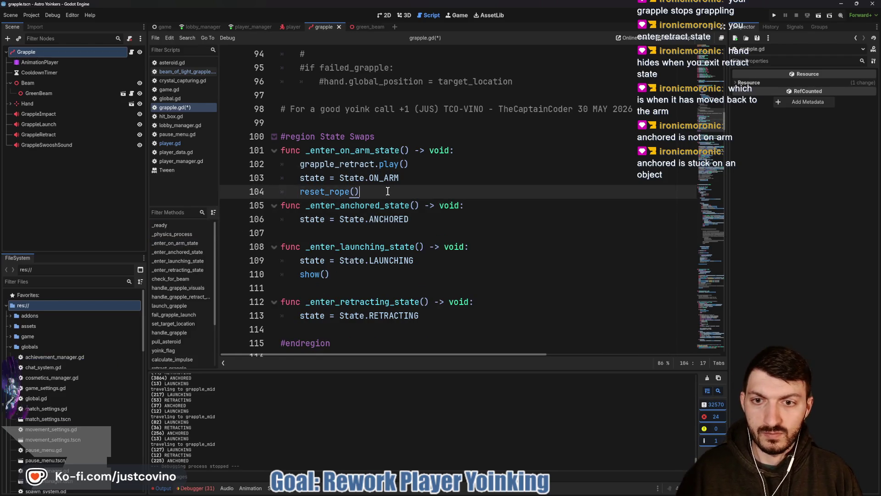
pyautogui.press('Return')
pyautogui.press('Up')
pyautogui.hotkey('ctrl', 's')
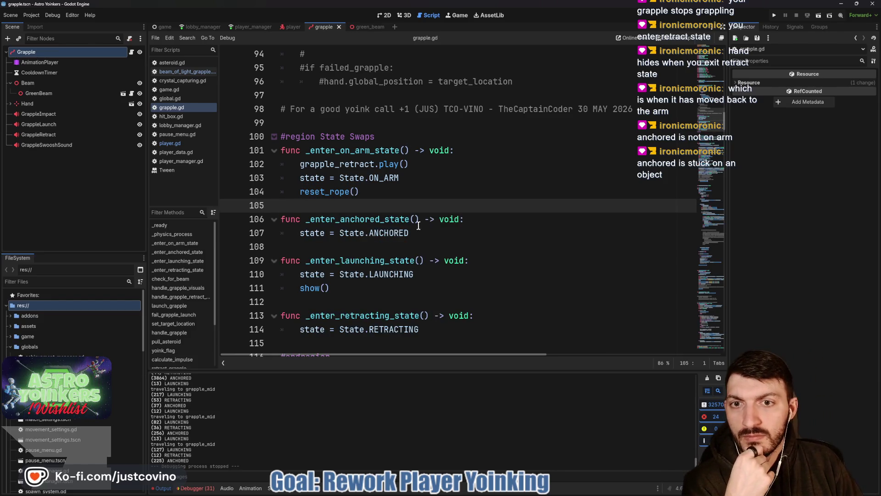
pyautogui.scroll(-5, 398, 204)
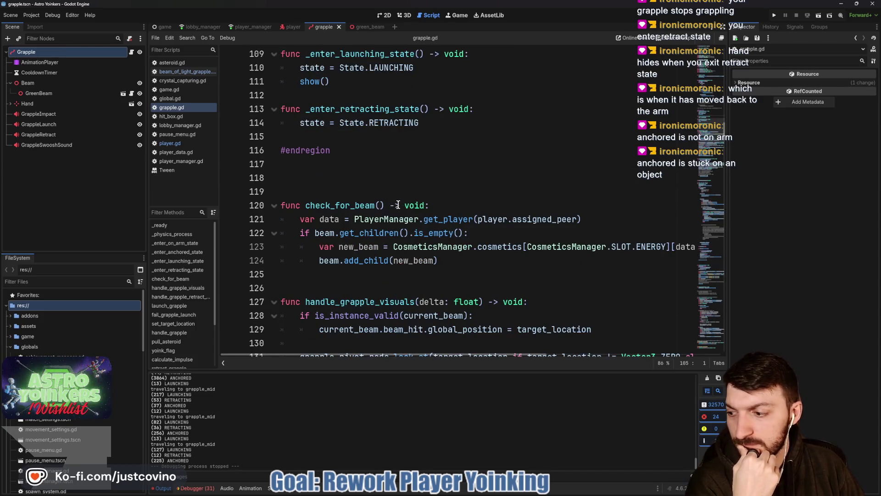
pyautogui.scroll(-6, 398, 205)
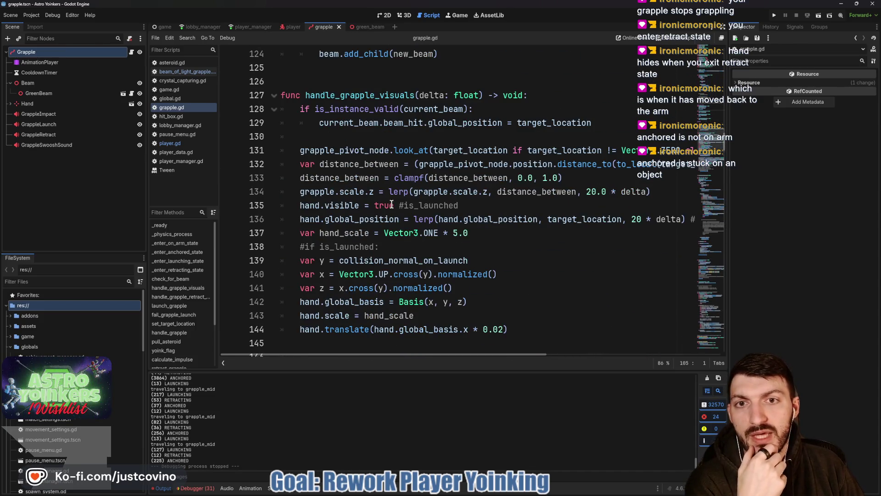
pyautogui.scroll(-1, 391, 205)
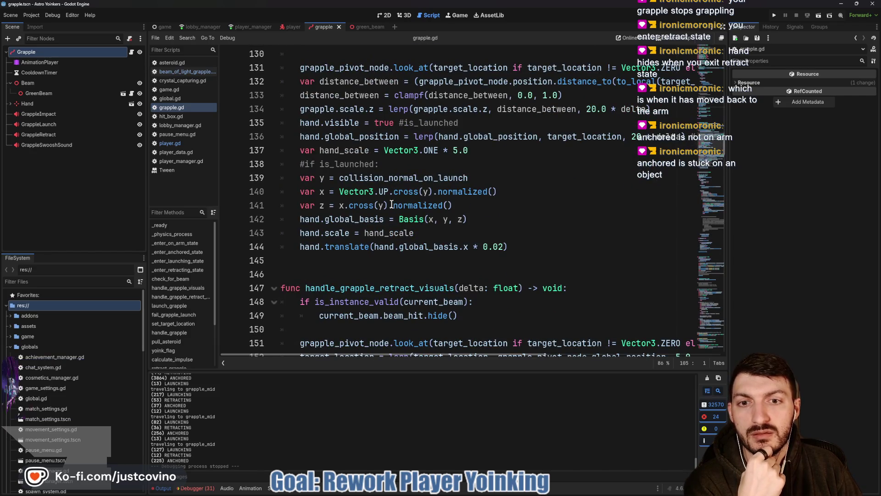
pyautogui.scroll(2, 392, 205)
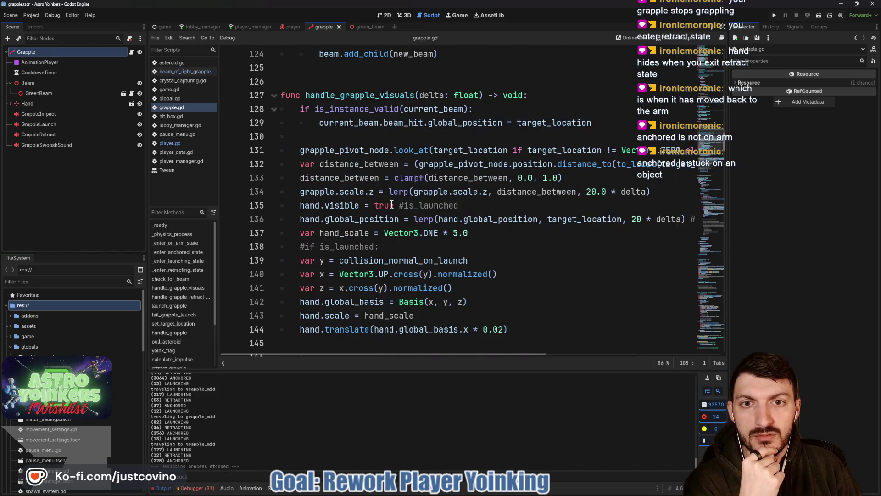
pyautogui.scroll(-5, 392, 205)
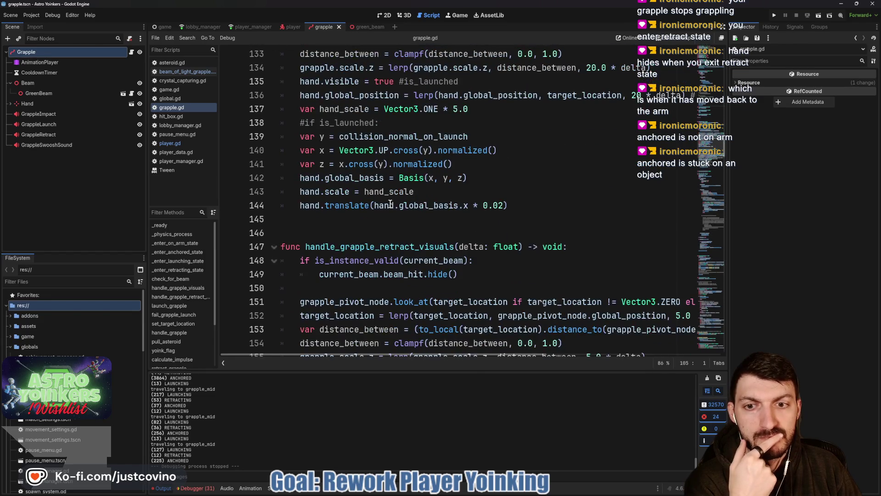
pyautogui.scroll(1, 390, 204)
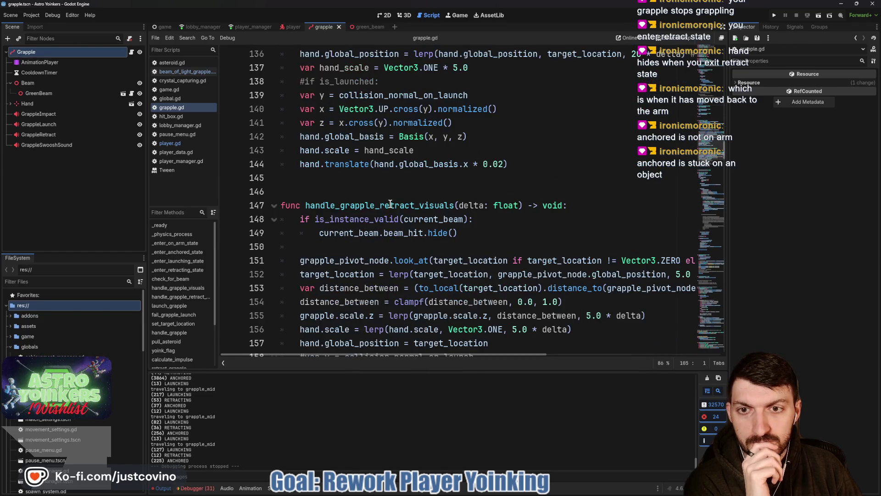
pyautogui.scroll(-1, 390, 203)
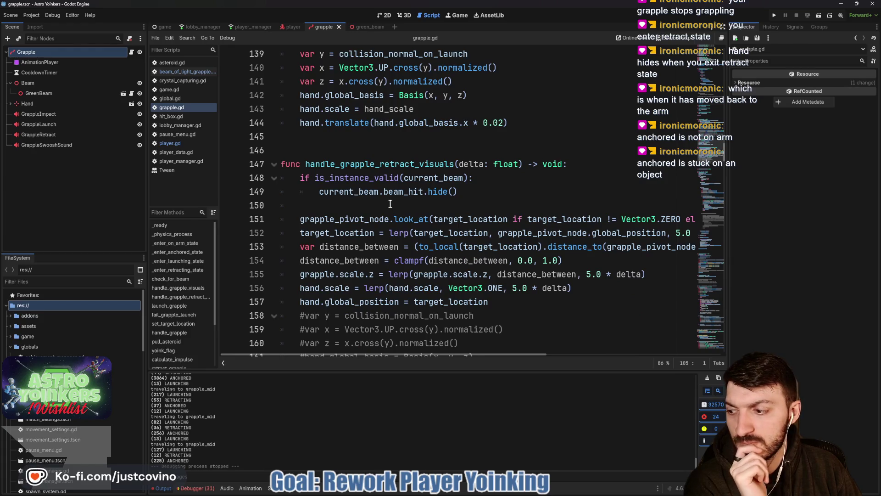
pyautogui.scroll(-1, 390, 203)
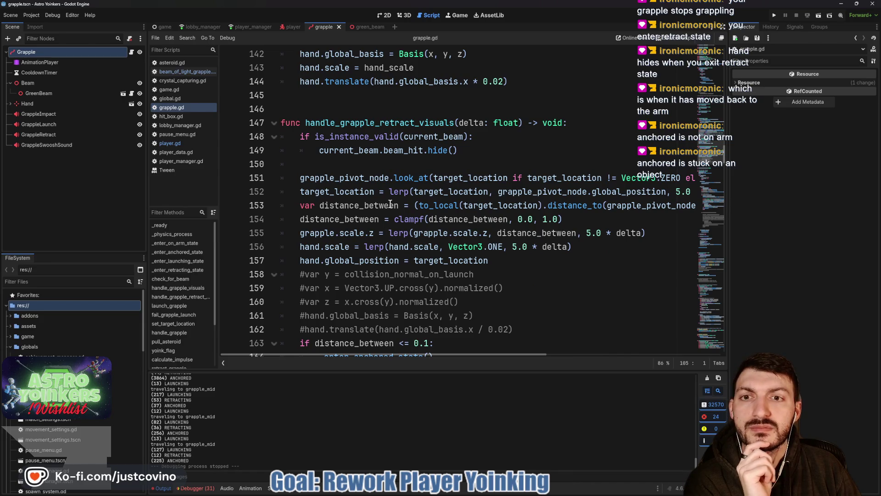
pyautogui.scroll(-8, 390, 204)
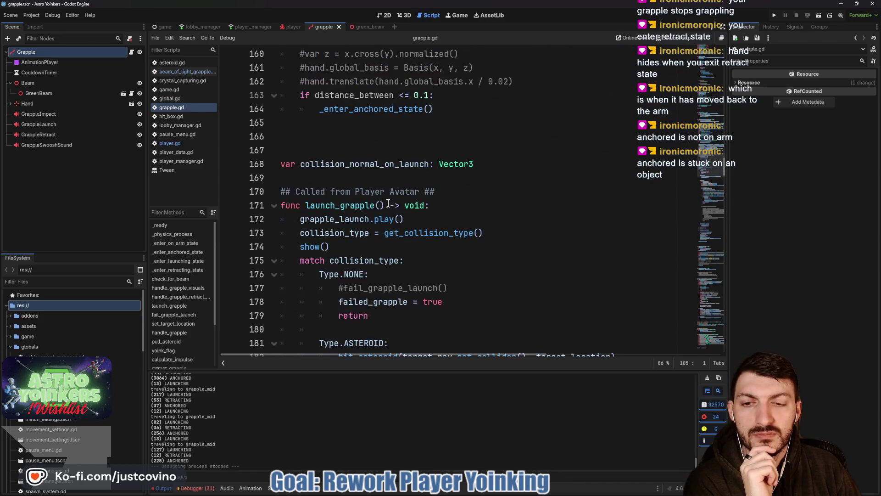
pyautogui.scroll(-12, 388, 203)
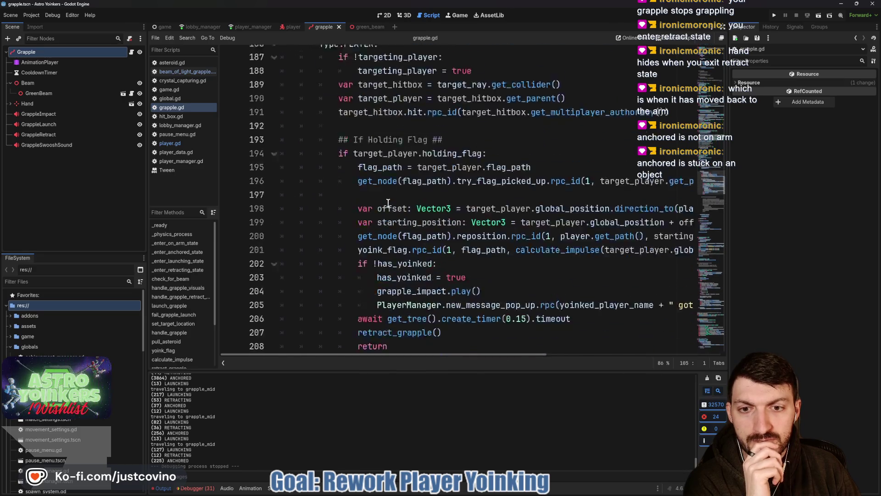
pyautogui.scroll(-17, 388, 202)
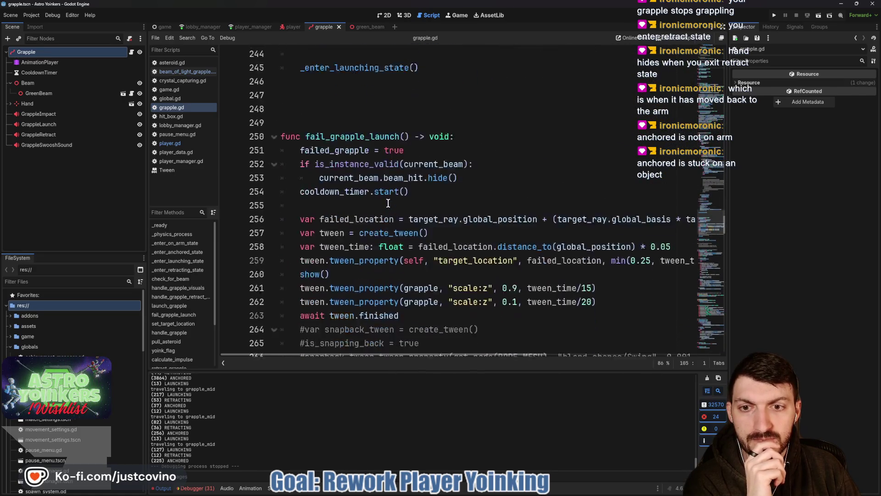
pyautogui.scroll(-9, 386, 203)
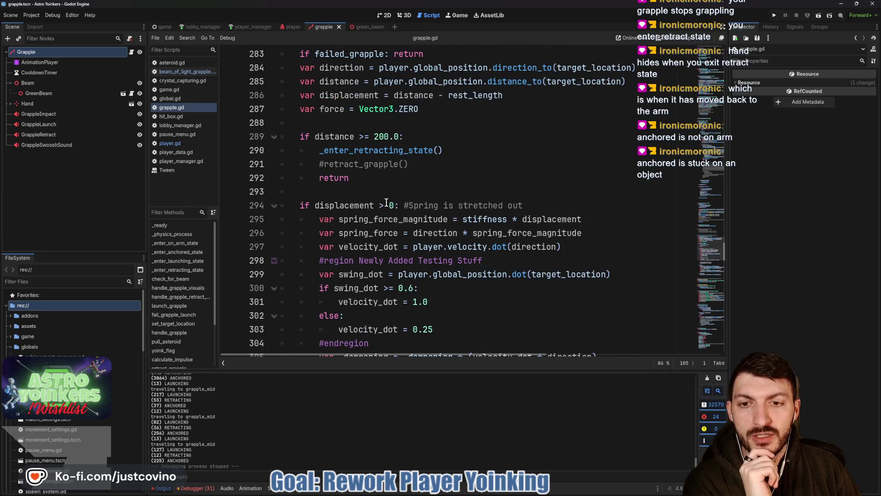
pyautogui.scroll(1, 387, 202)
pyautogui.scroll(-1, 448, 293)
pyautogui.scroll(4, 428, 278)
pyautogui.moveTo(324, 203); pyautogui.dragTo(458, 254)
pyautogui.scroll(-4, 447, 245)
pyautogui.scroll(-7, 447, 245)
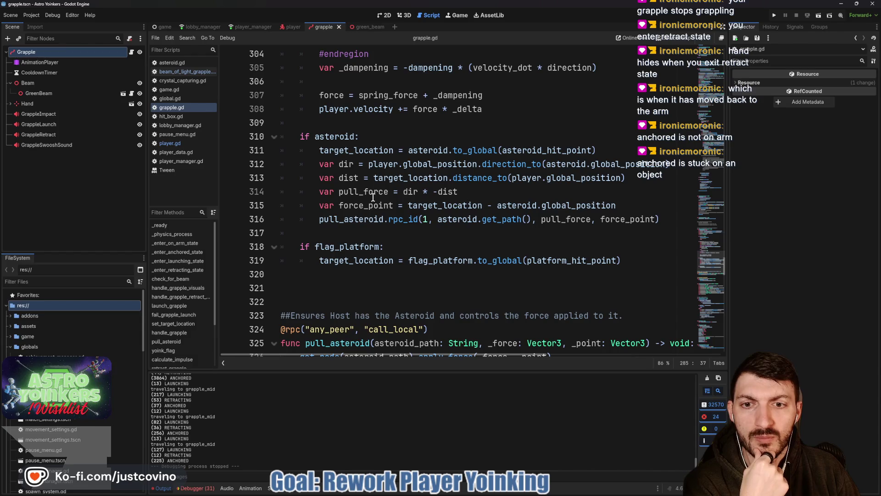
pyautogui.scroll(-2, 373, 197)
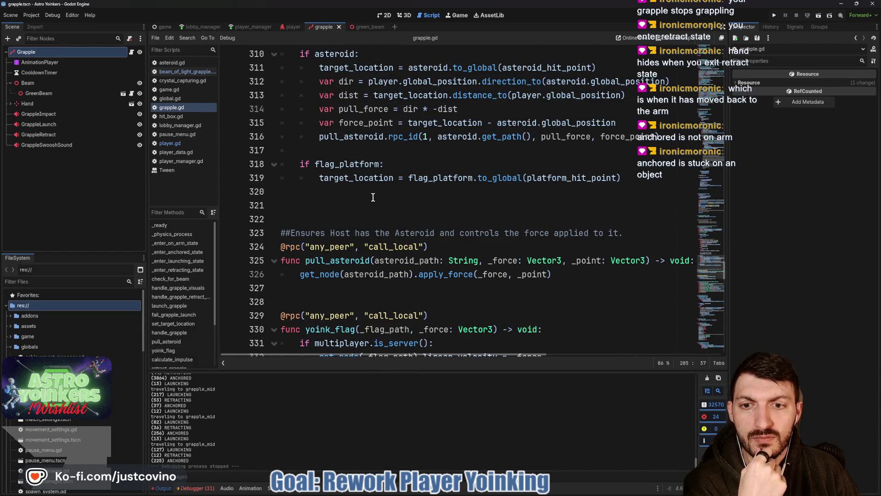
pyautogui.scroll(1, 373, 197)
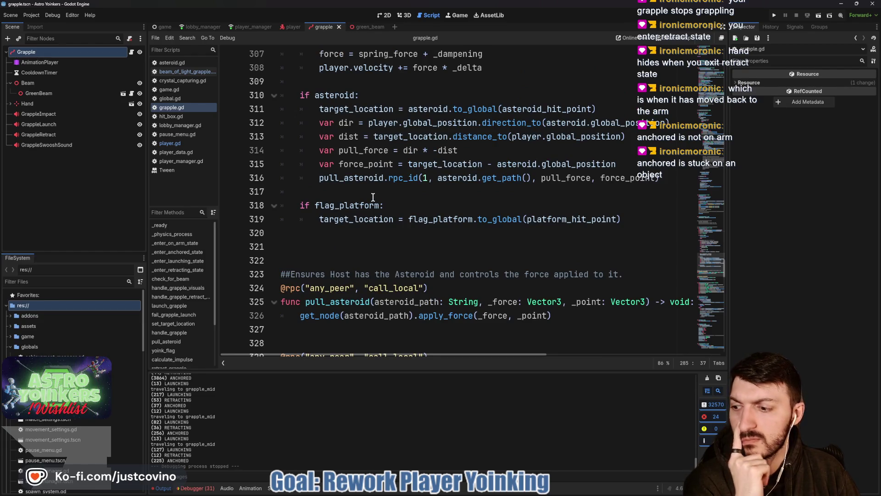
pyautogui.scroll(1, 373, 197)
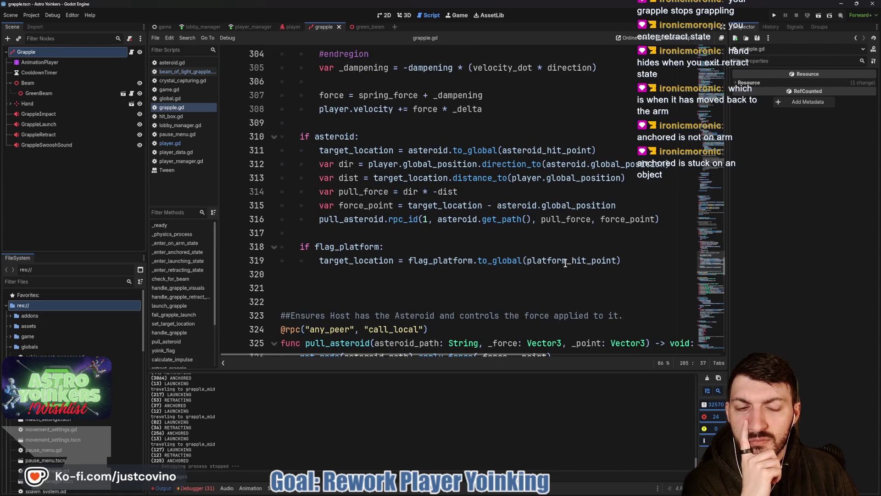
pyautogui.scroll(1, 478, 252)
pyautogui.scroll(4, 478, 253)
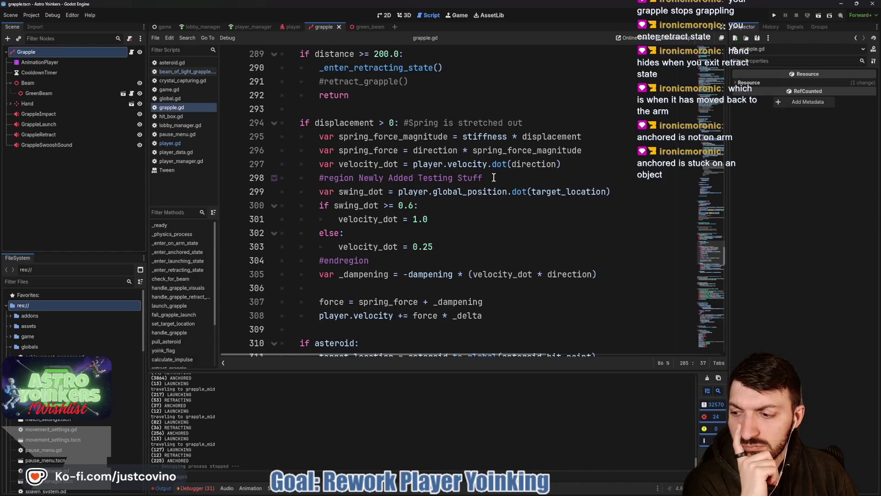
# Delete the '#region Newly Added Testing Stuff' and '#endregion' lines, adding a blank line after velocity_dot = 0.25
pyautogui.moveTo(482, 178); pyautogui.dragTo(237, 180)
pyautogui.press('BackSpace')
pyautogui.press('BackSpace')
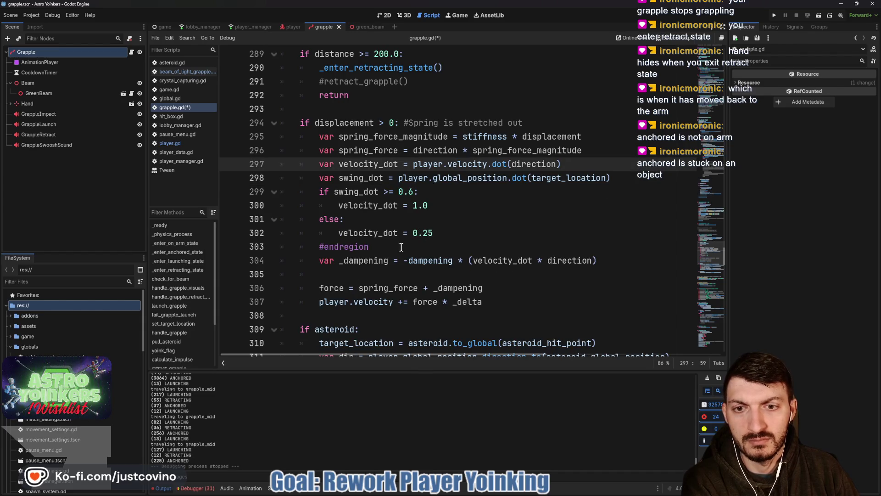
pyautogui.moveTo(402, 247); pyautogui.dragTo(257, 248)
pyautogui.press('BackSpace')
pyautogui.press('BackSpace')
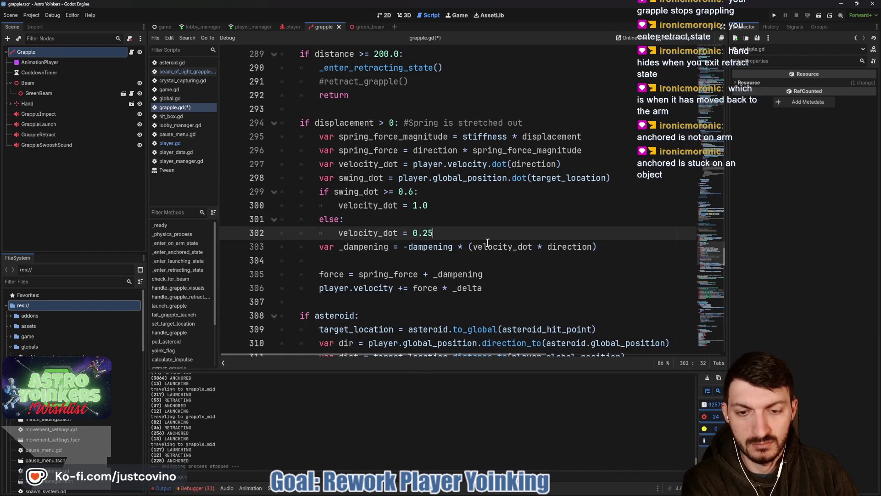
pyautogui.press('Return')
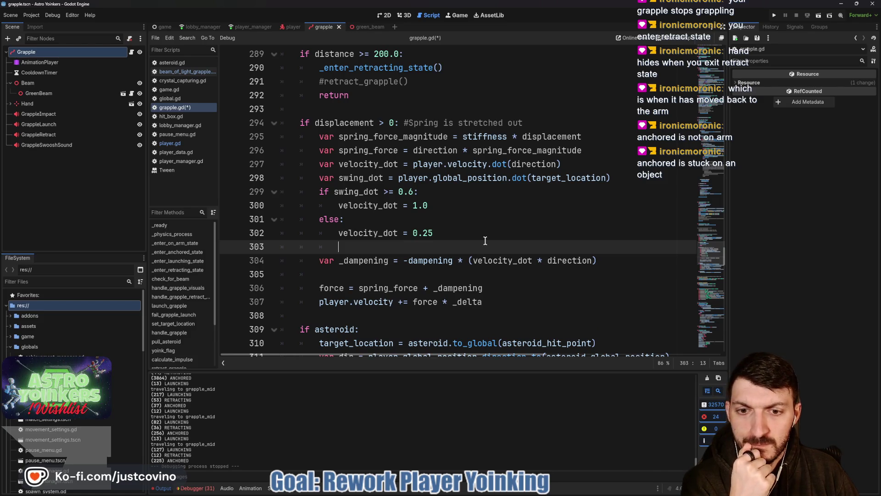
pyautogui.scroll(-8, 485, 240)
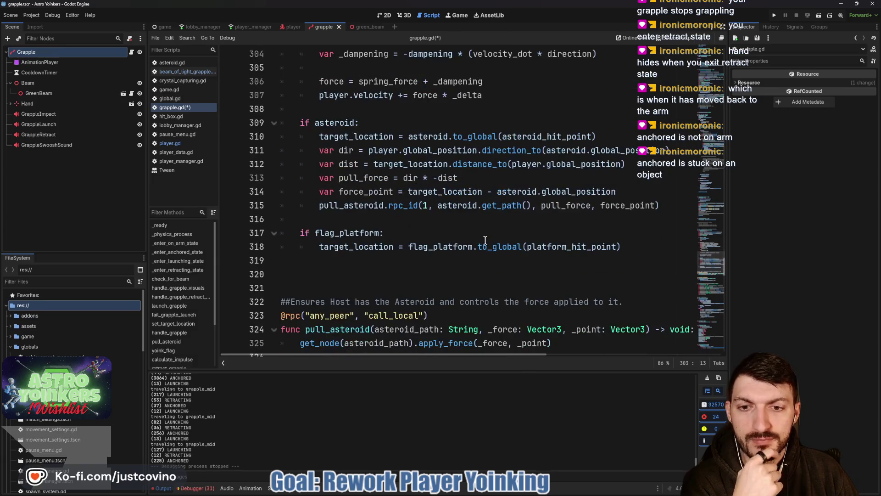
pyautogui.scroll(20, 485, 240)
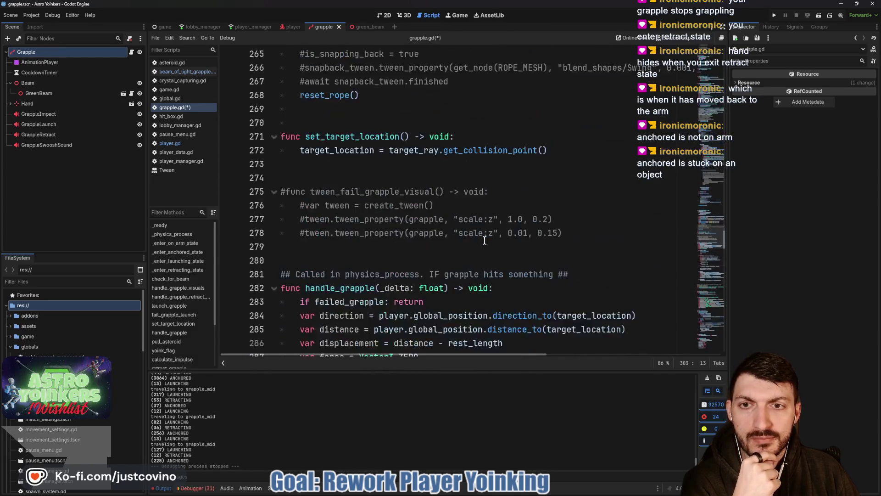
pyautogui.scroll(16, 484, 240)
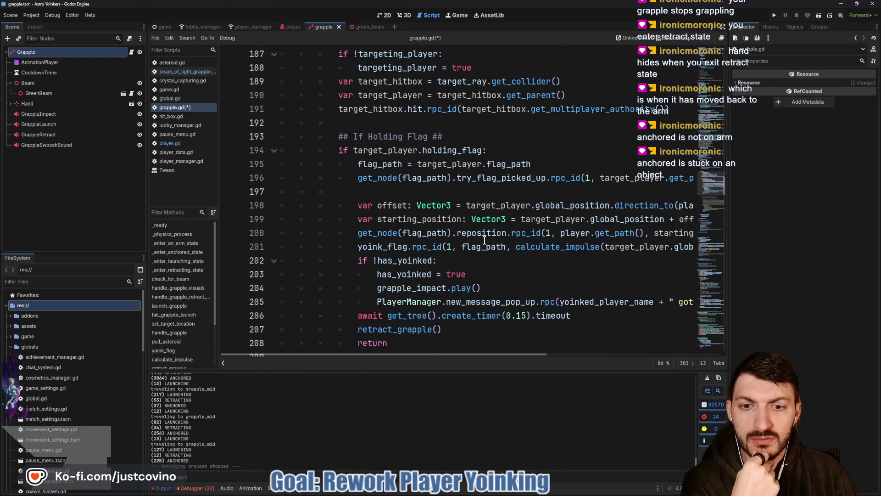
pyautogui.scroll(4, 485, 240)
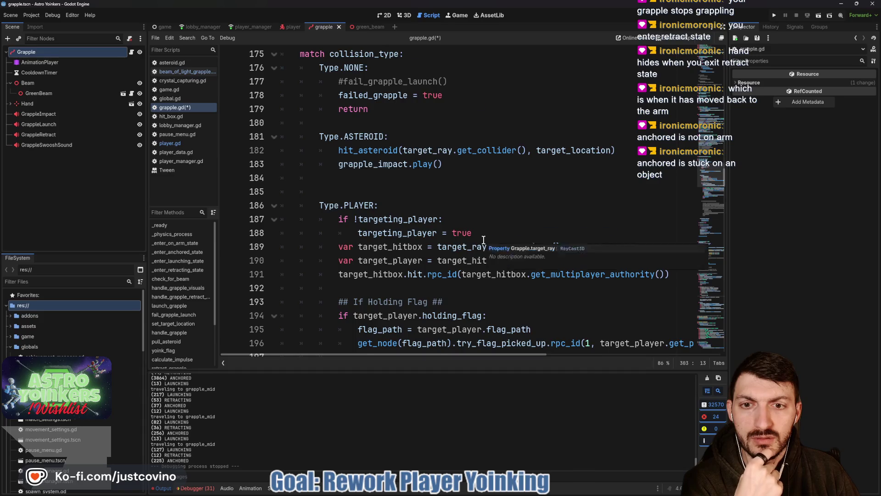
pyautogui.scroll(3, 484, 240)
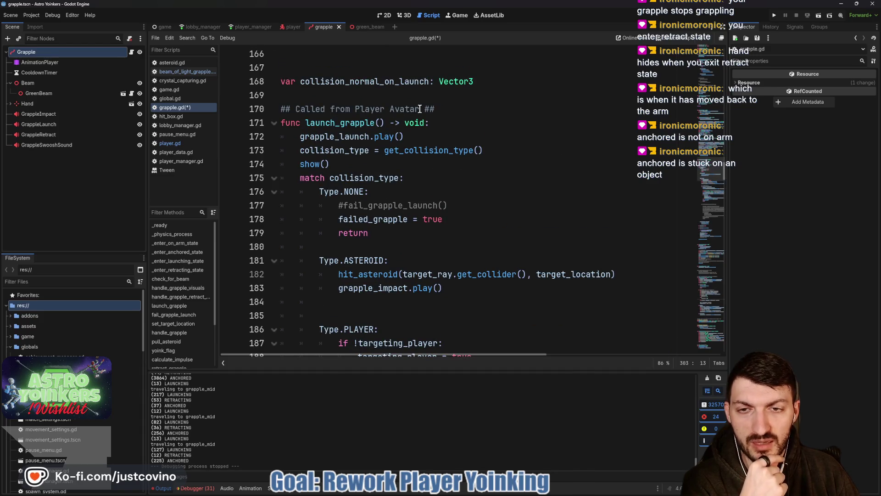
pyautogui.scroll(-8, 408, 174)
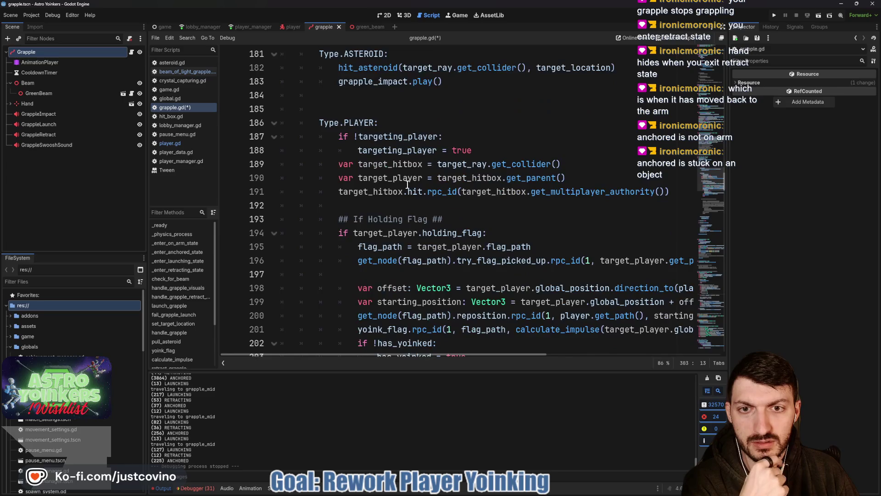
pyautogui.scroll(-10, 407, 184)
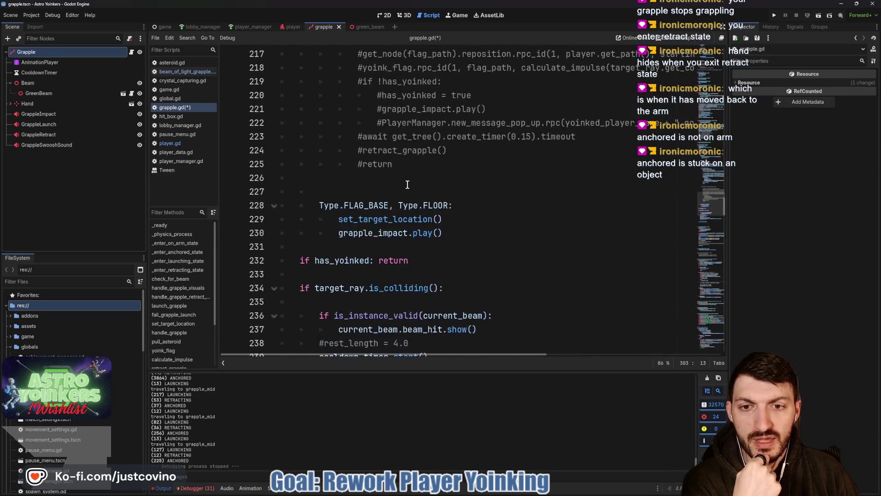
pyautogui.scroll(-3, 407, 184)
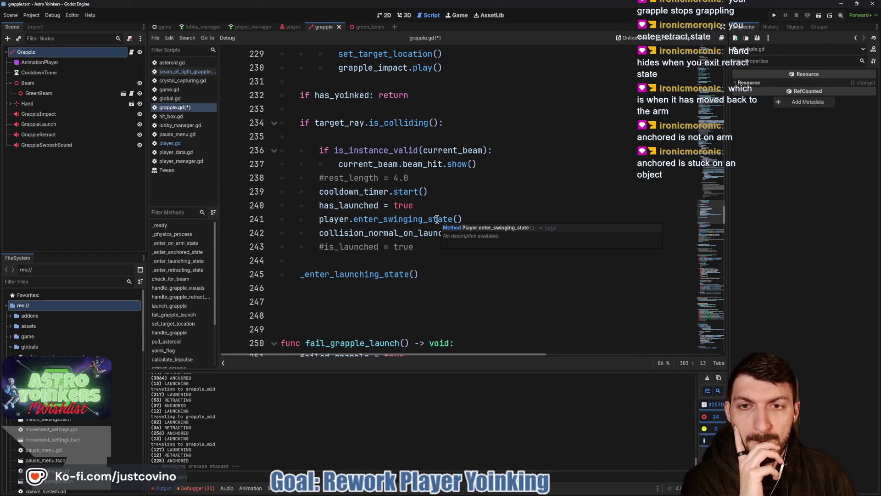
pyautogui.scroll(5, 436, 219)
pyautogui.scroll(-3, 437, 218)
pyautogui.scroll(-1, 436, 217)
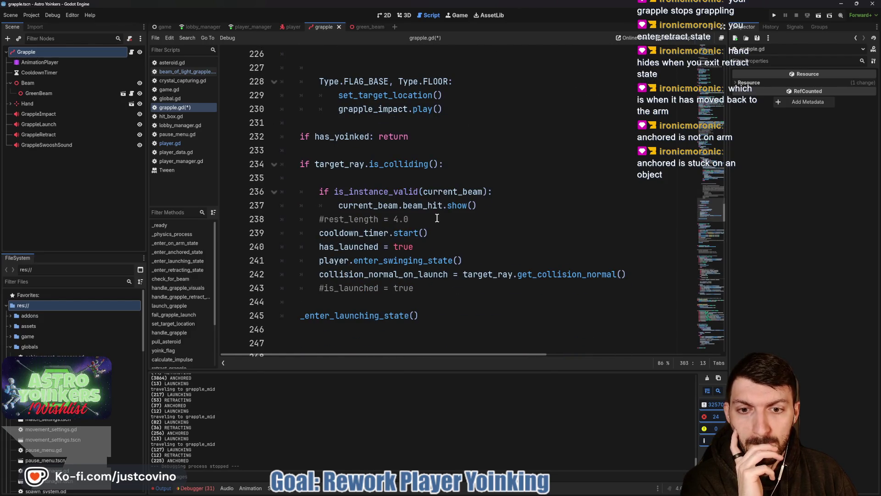
pyautogui.scroll(-1, 437, 218)
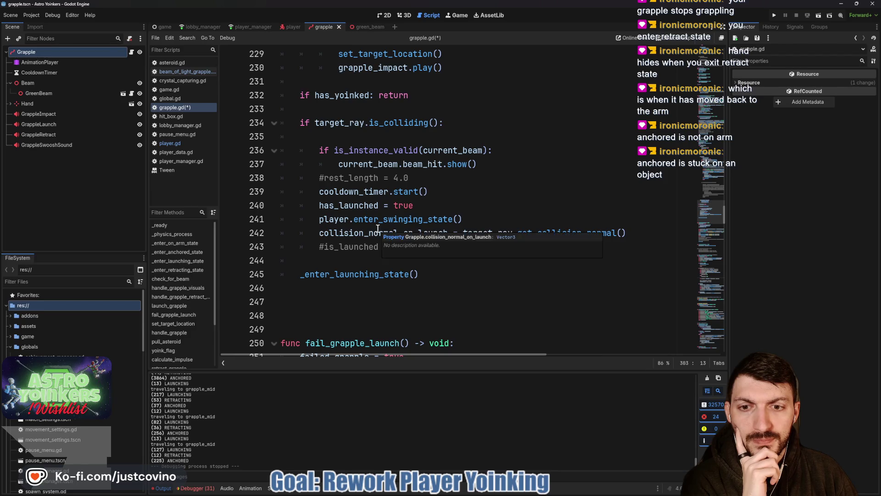
pyautogui.scroll(4, 377, 228)
pyautogui.scroll(20, 377, 228)
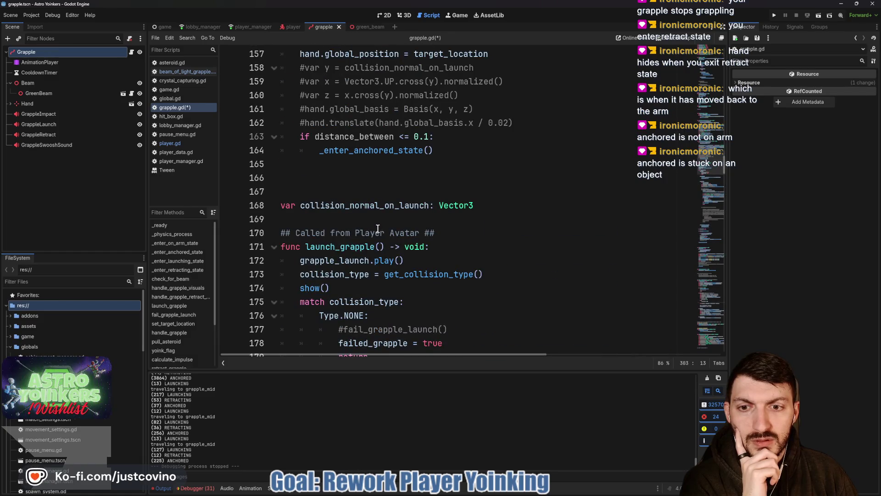
pyautogui.scroll(20, 393, 215)
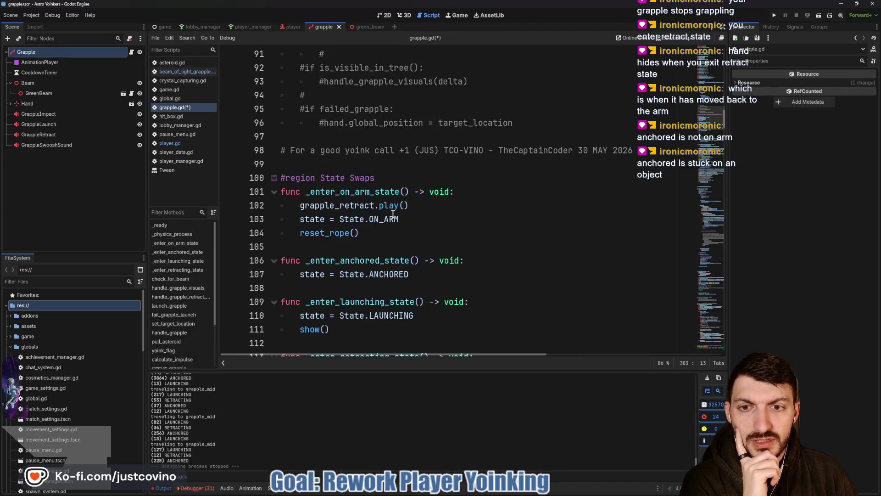
pyautogui.scroll(-3, 393, 215)
pyautogui.doubleClick(344, 178)
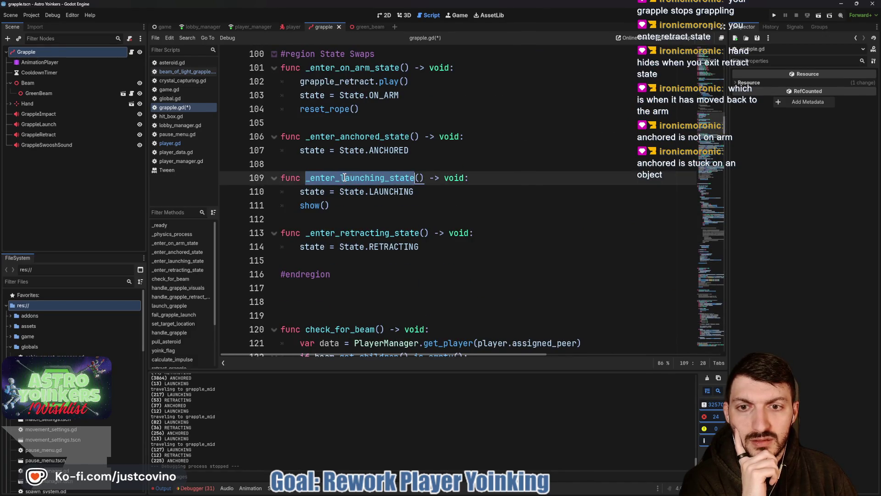
pyautogui.click(327, 205)
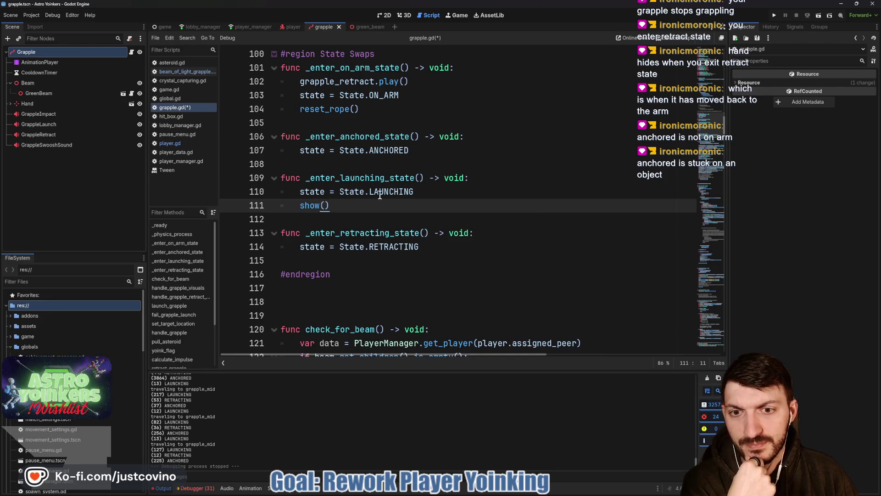
pyautogui.scroll(-14, 383, 200)
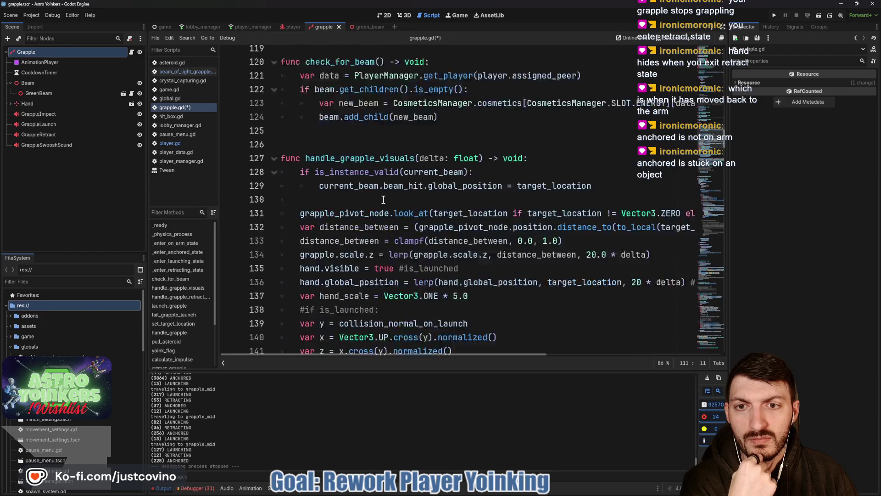
pyautogui.scroll(-7, 383, 200)
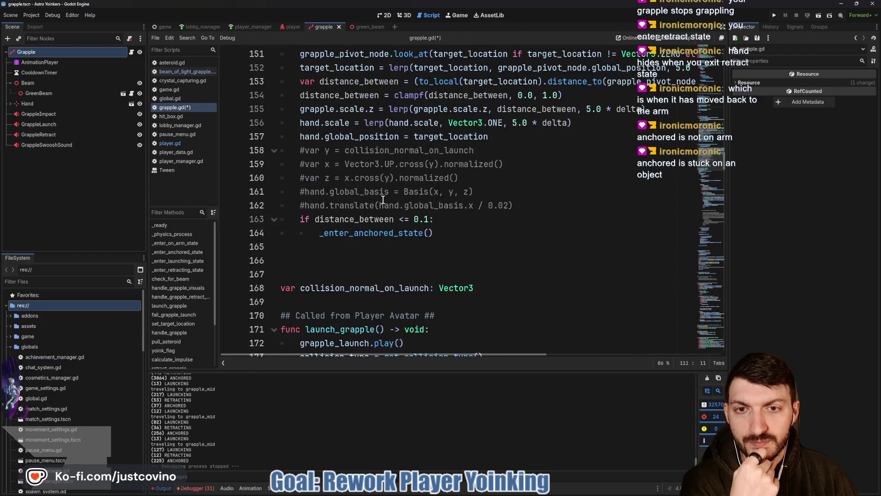
pyautogui.scroll(-2, 383, 200)
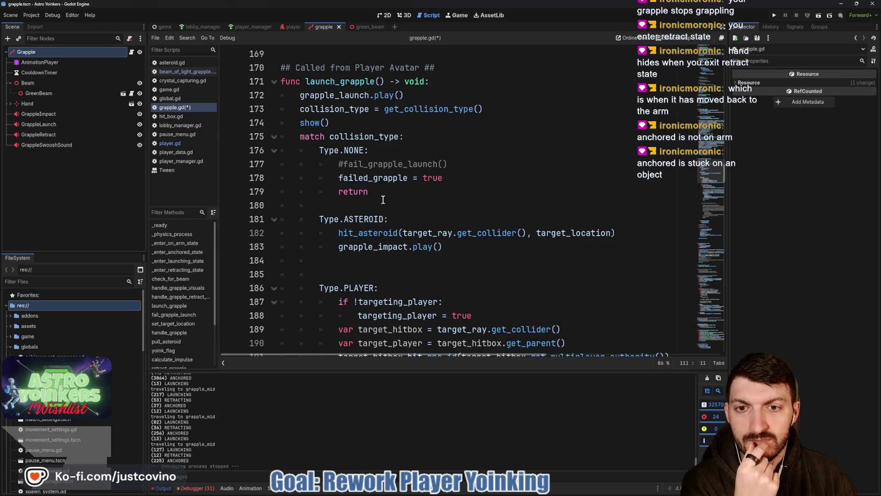
pyautogui.scroll(-4, 383, 200)
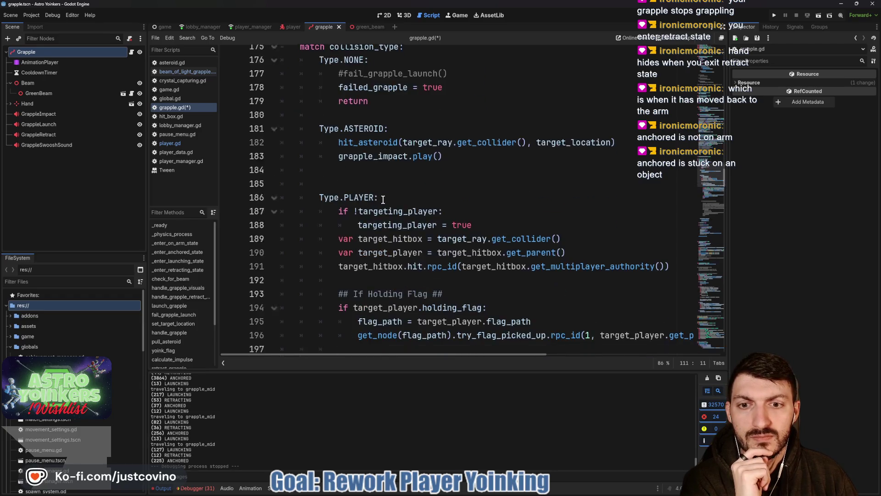
pyautogui.scroll(-2, 383, 200)
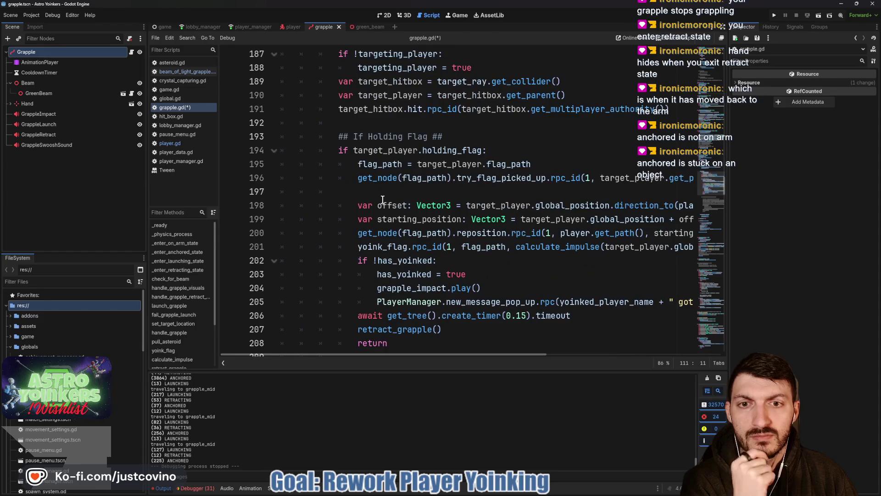
pyautogui.scroll(-6, 383, 200)
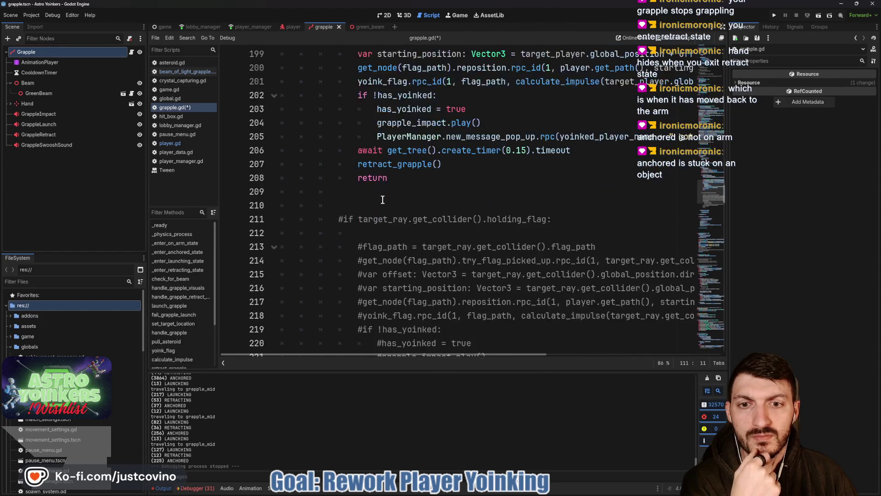
pyautogui.scroll(-4, 383, 200)
pyautogui.scroll(-3, 383, 200)
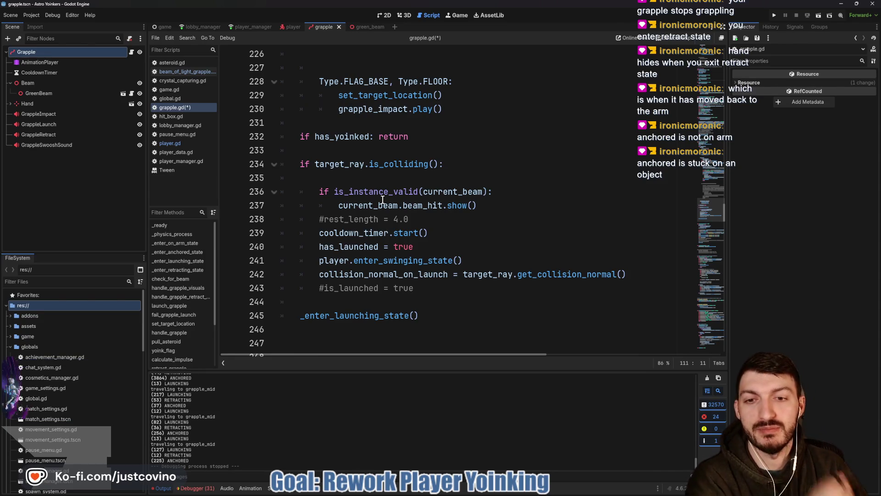
pyautogui.scroll(15, 382, 200)
pyautogui.scroll(20, 382, 200)
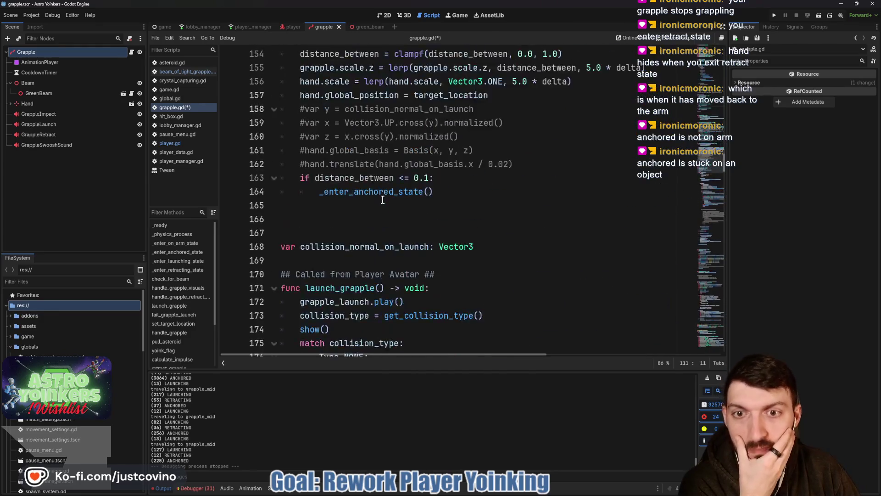
pyautogui.scroll(4, 382, 200)
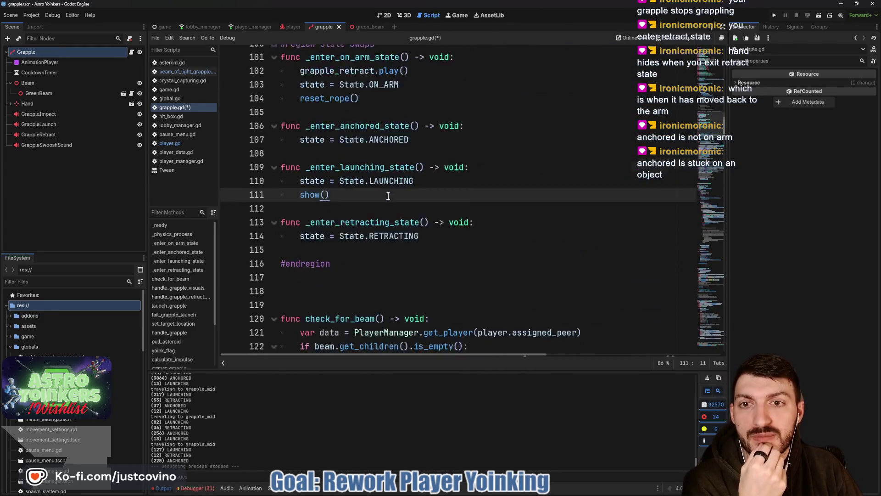
pyautogui.scroll(4, 388, 196)
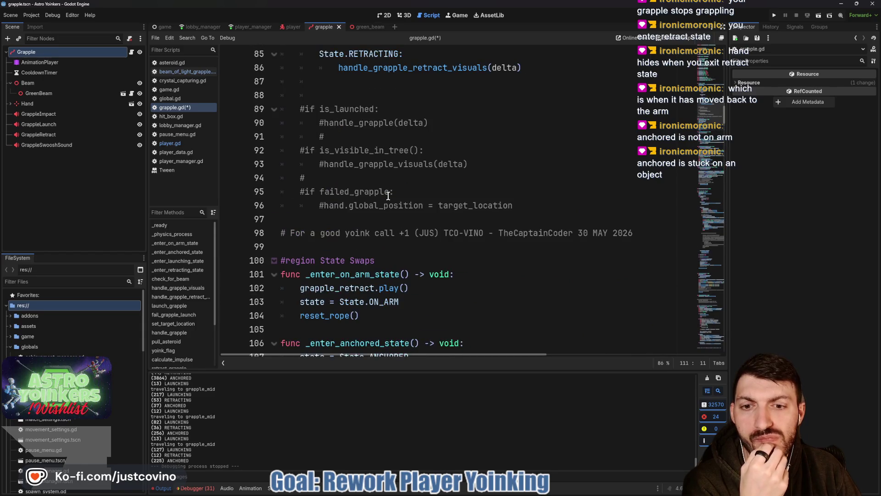
pyautogui.scroll(6, 388, 196)
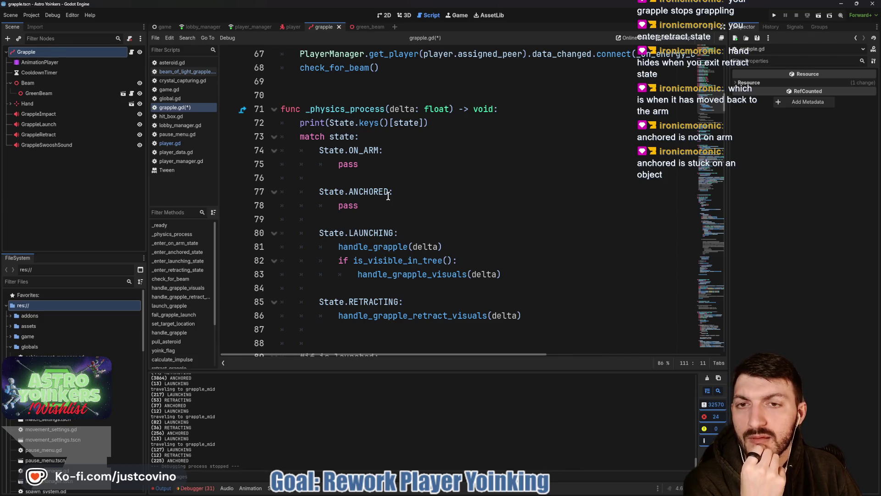
pyautogui.scroll(-1, 388, 196)
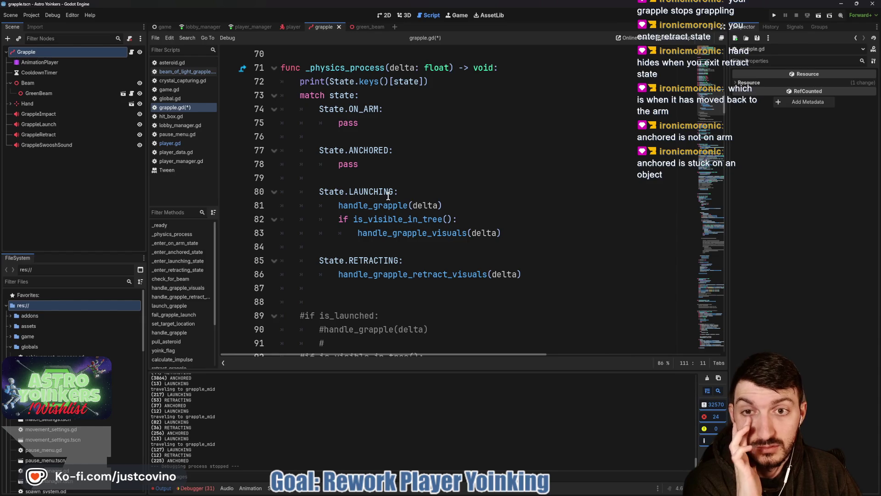
# Replace pass with return under State.ON_ARM and save grapple.gd
pyautogui.click(383, 125)
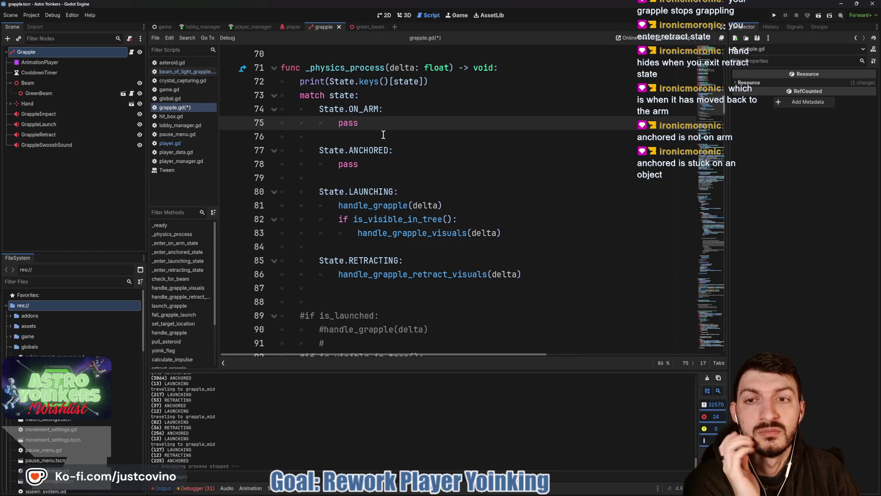
pyautogui.write('return')
pyautogui.hotkey('ctrl', 's')
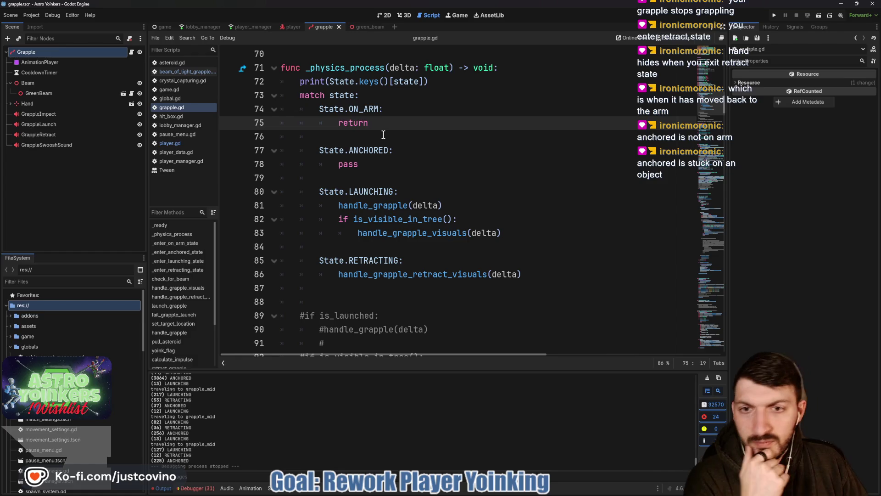
# Scroll down to the retract visuals and highlight every use of target_location
pyautogui.click(378, 164)
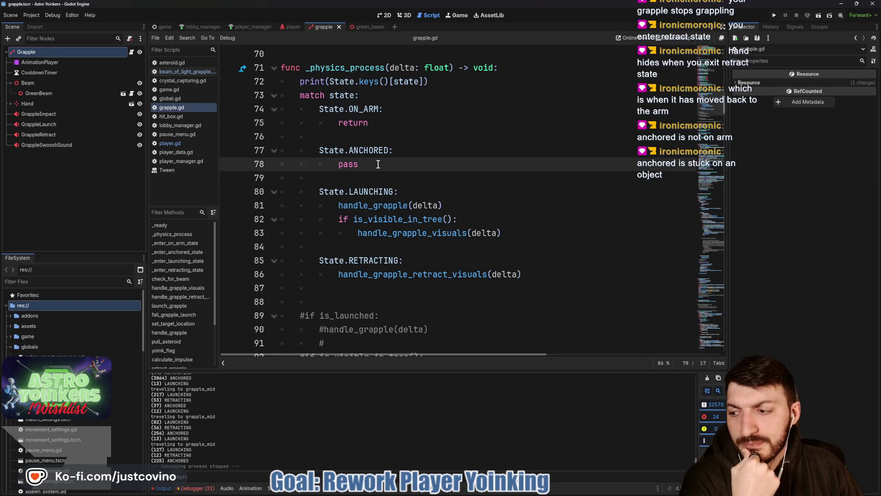
pyautogui.scroll(-6, 378, 165)
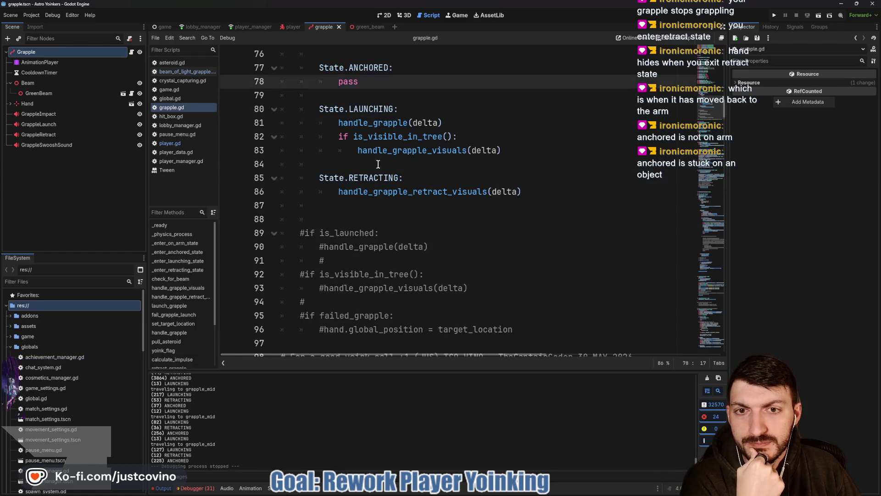
pyautogui.scroll(-2, 378, 165)
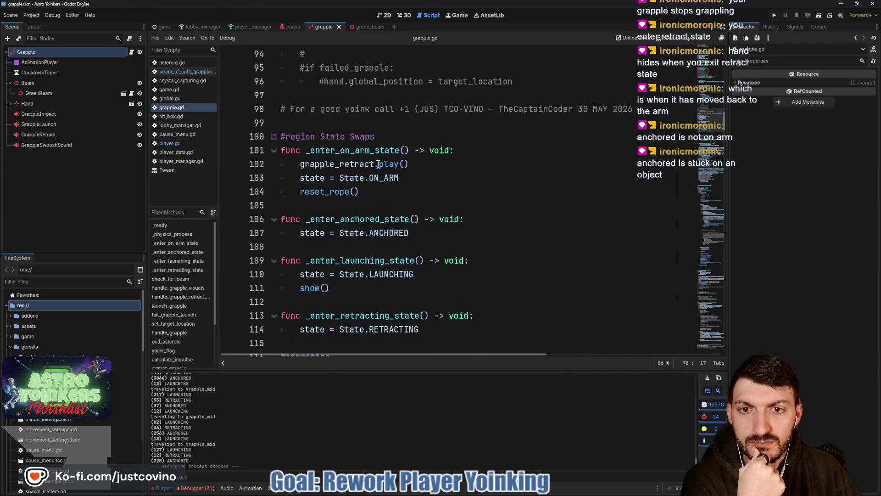
pyautogui.scroll(-5, 379, 164)
pyautogui.scroll(-2, 379, 164)
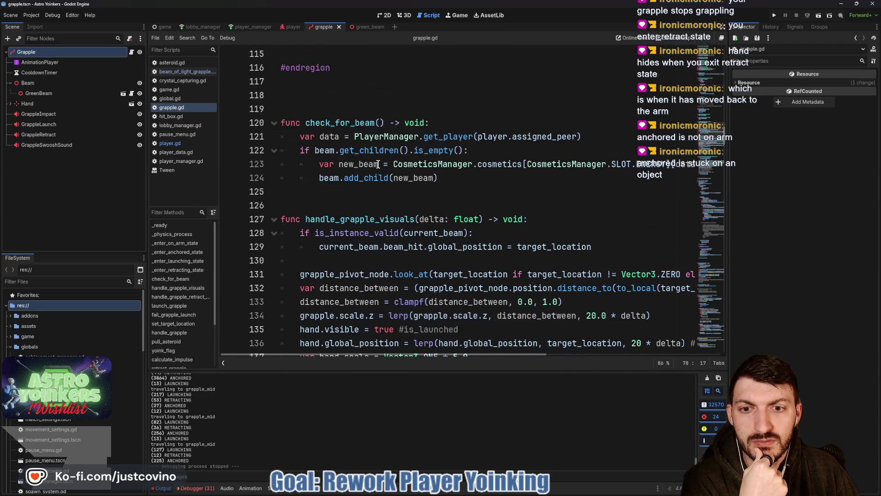
pyautogui.scroll(-1, 378, 164)
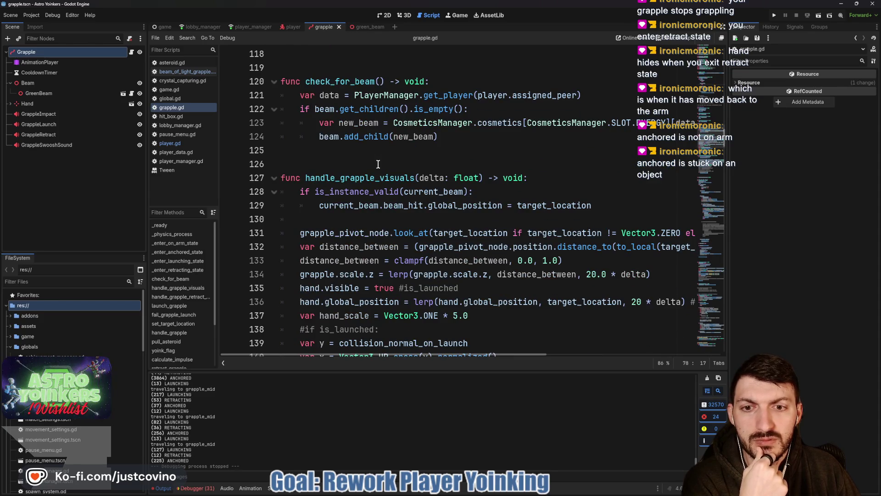
pyautogui.scroll(-3, 378, 164)
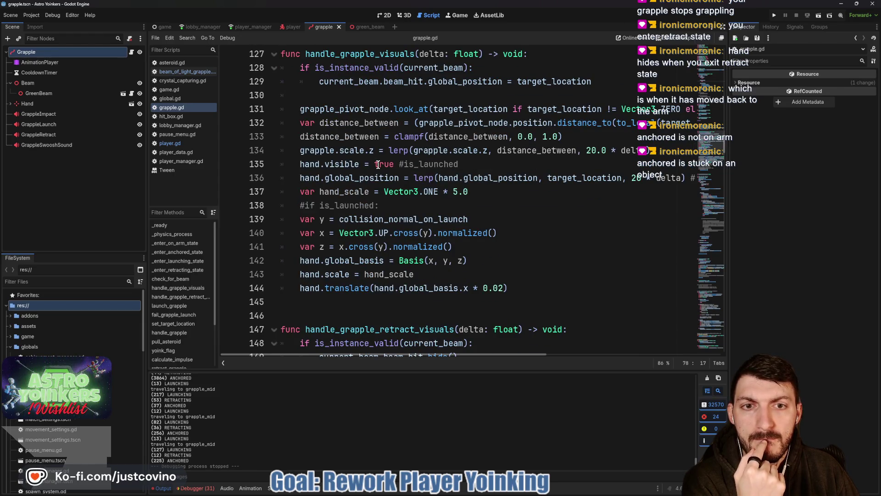
pyautogui.scroll(-1, 377, 164)
pyautogui.scroll(-1, 378, 164)
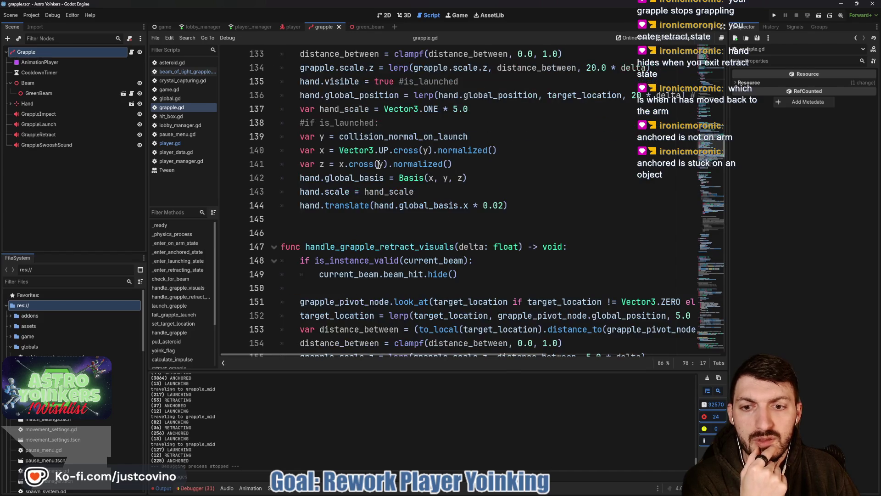
pyautogui.scroll(-2, 377, 164)
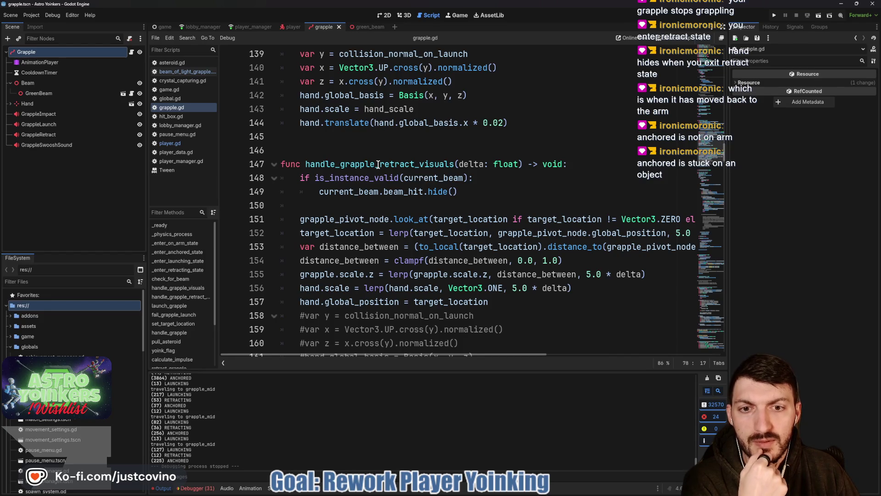
pyautogui.scroll(-1, 377, 164)
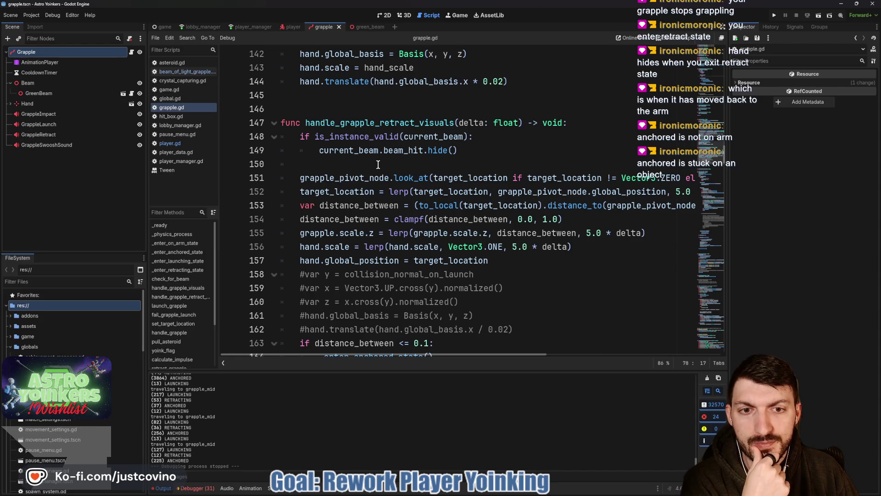
pyautogui.doubleClick(498, 205)
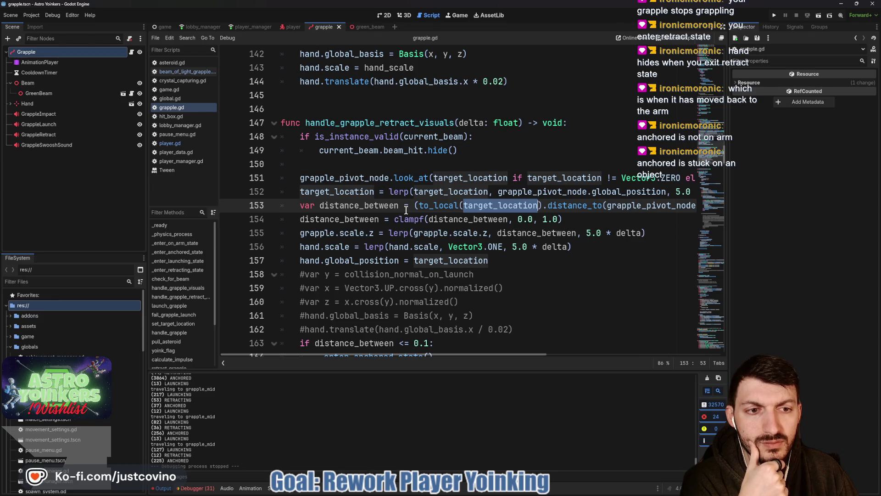
# Delete the commented-out hand basis lines 158–162 and the leftover blank line in handle_grapple_retract_visuals
pyautogui.scroll(-3, 406, 209)
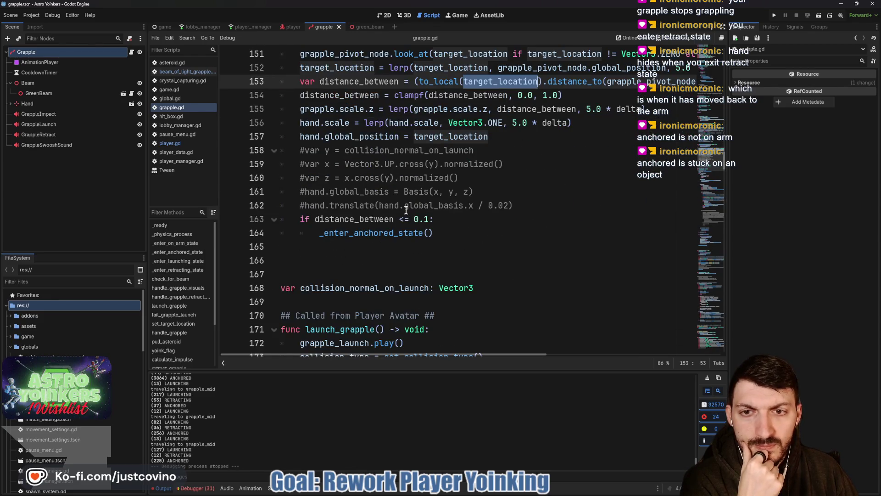
pyautogui.scroll(5, 406, 209)
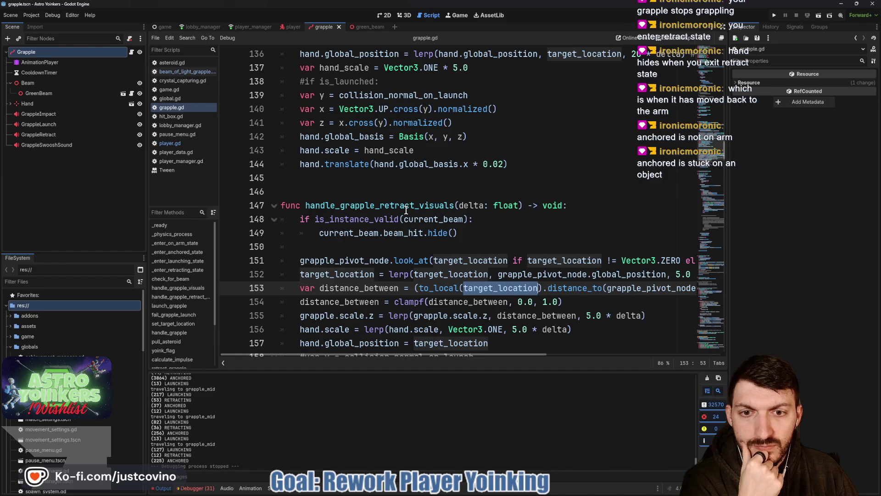
pyautogui.scroll(-4, 406, 209)
pyautogui.moveTo(546, 246)
pyautogui.mouseDown()
pyautogui.moveTo(366, 233)
pyautogui.moveTo(294, 205)
pyautogui.moveTo(287, 191)
pyautogui.mouseUp()
pyautogui.press('BackSpace')
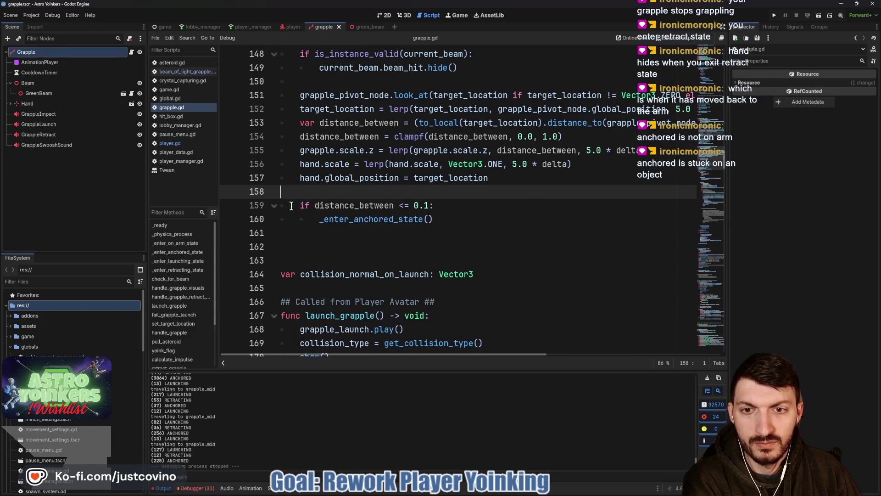
pyautogui.press('BackSpace')
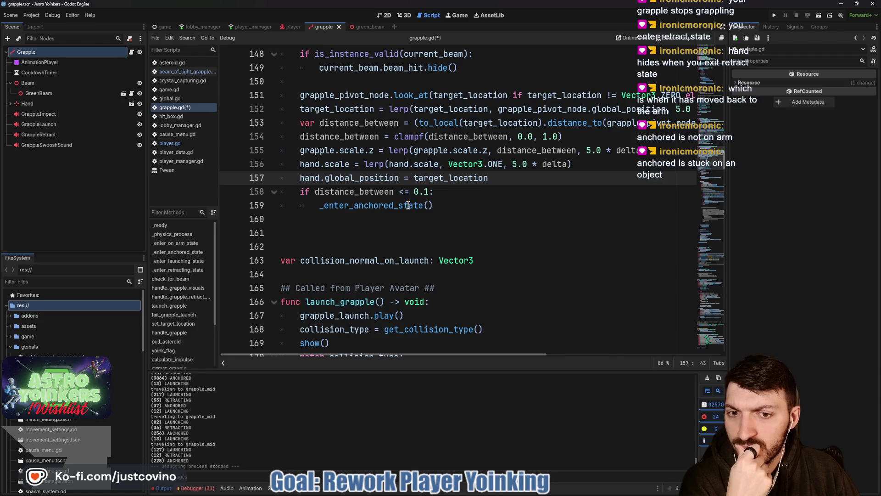
pyautogui.scroll(4, 404, 207)
pyautogui.scroll(4, 404, 207)
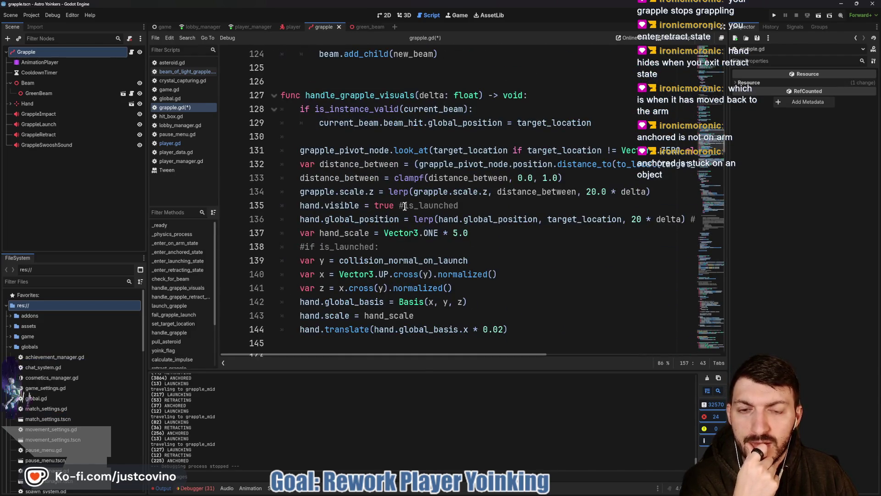
# Launch Astro Yoinkers and host a lobby, choosing its lobby type to load in
pyautogui.click(774, 15)
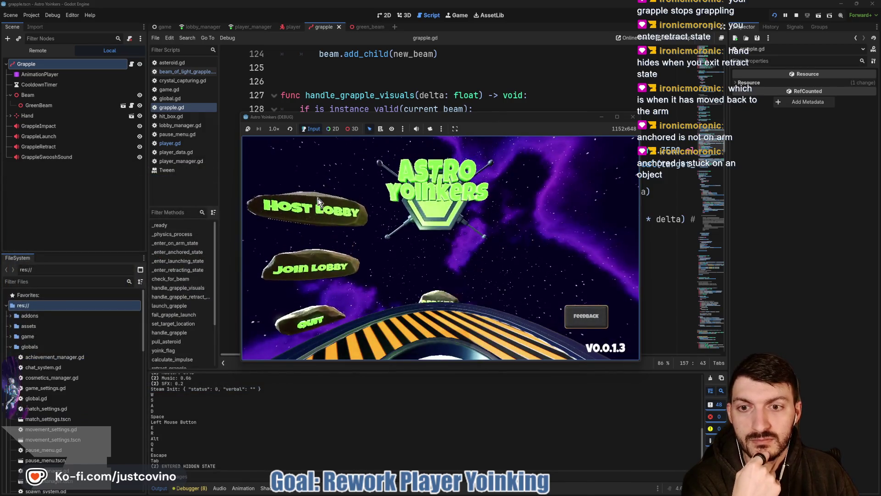
pyautogui.click(321, 202)
pyautogui.click(420, 207)
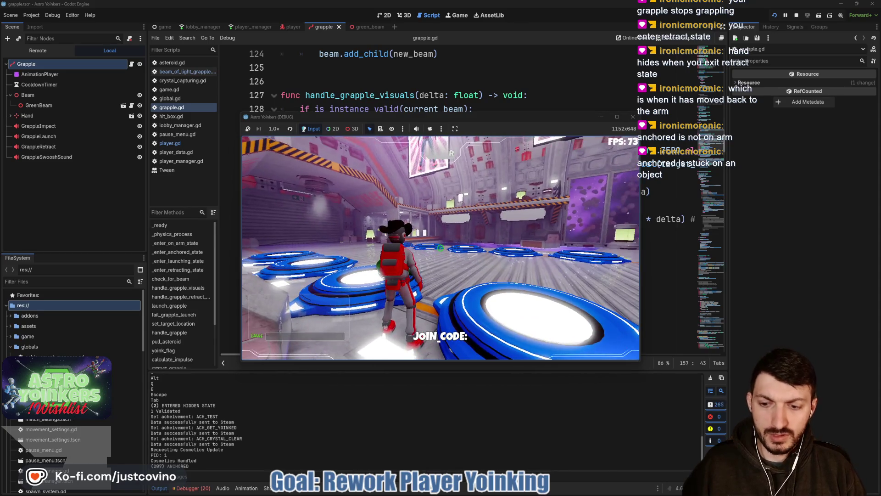
# Dismiss the pause menu and fire the grapple beam twice at the poster wall
pyautogui.press('Escape')
pyautogui.press('Escape')
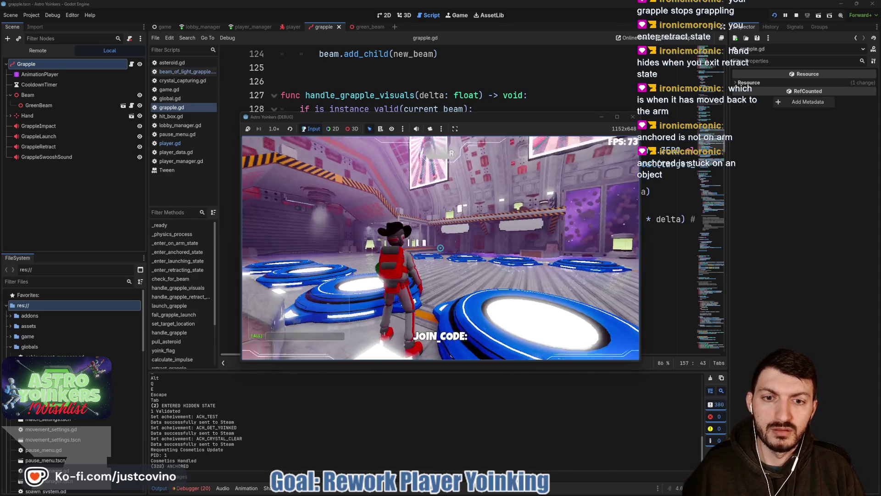
pyautogui.click(440, 248)
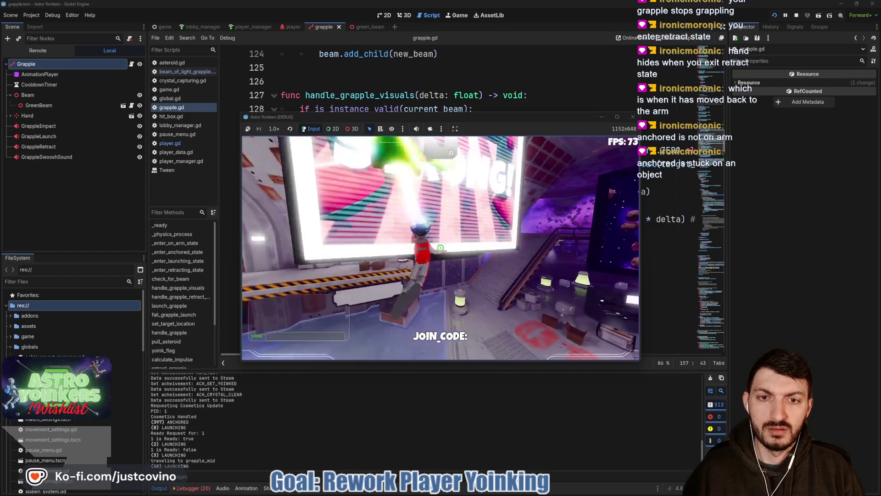
pyautogui.click(439, 248)
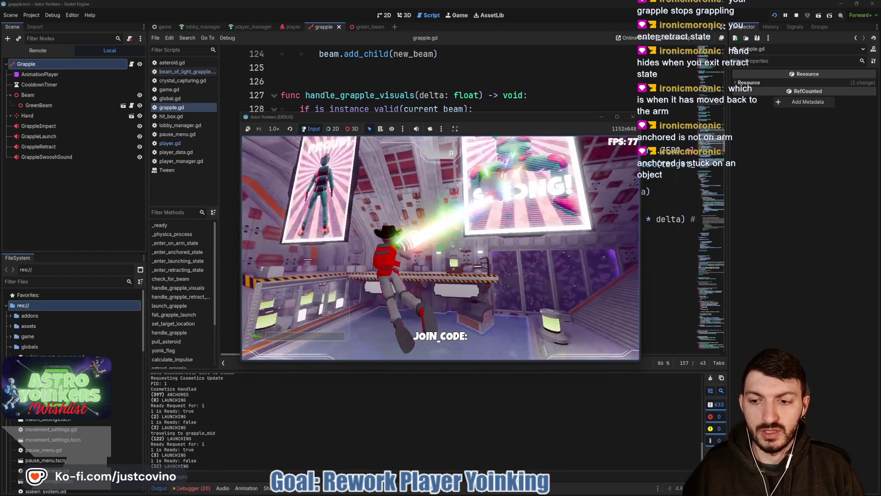
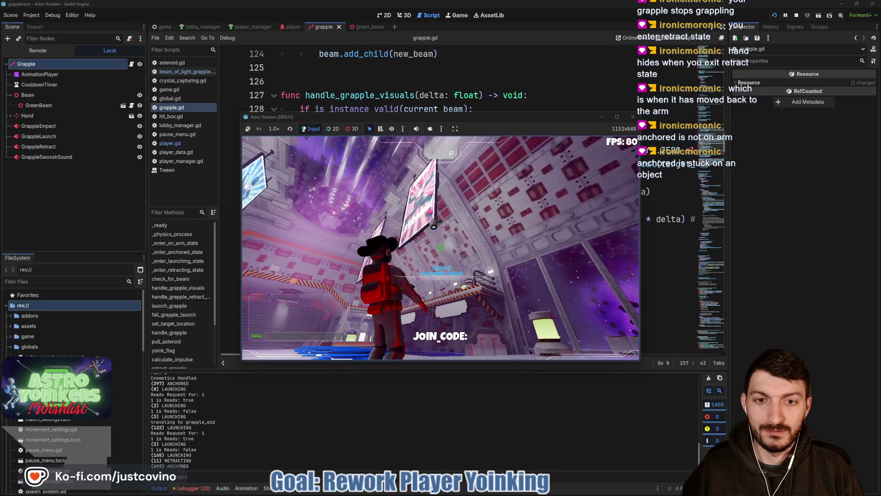
# Stop the running game and locate the handle_grapple_retract_visuals call in grapple.gd
pyautogui.press('F8')
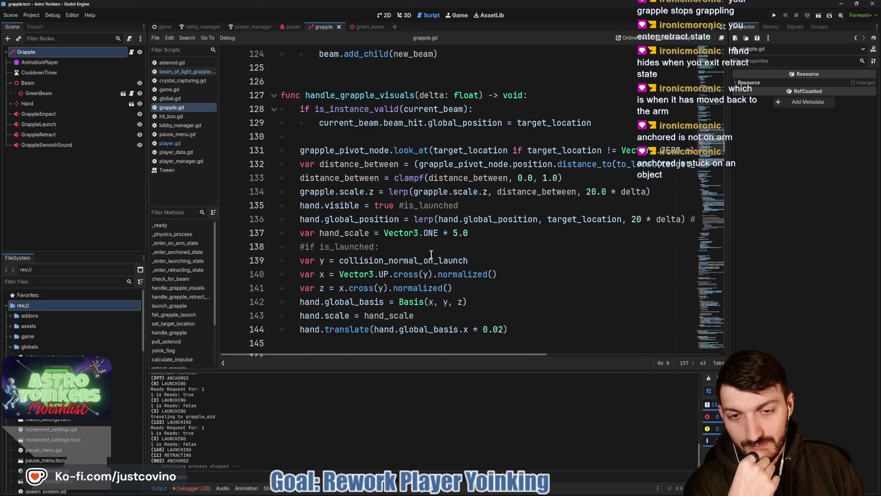
pyautogui.scroll(15, 439, 259)
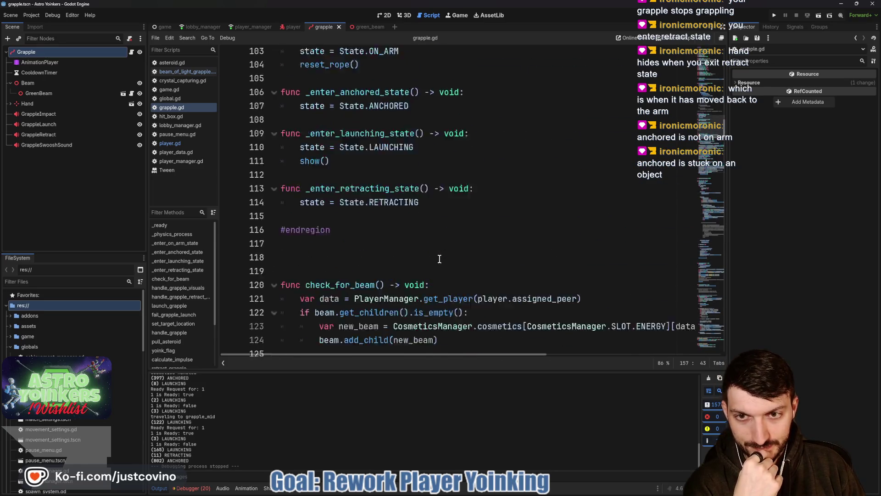
pyautogui.scroll(4, 439, 260)
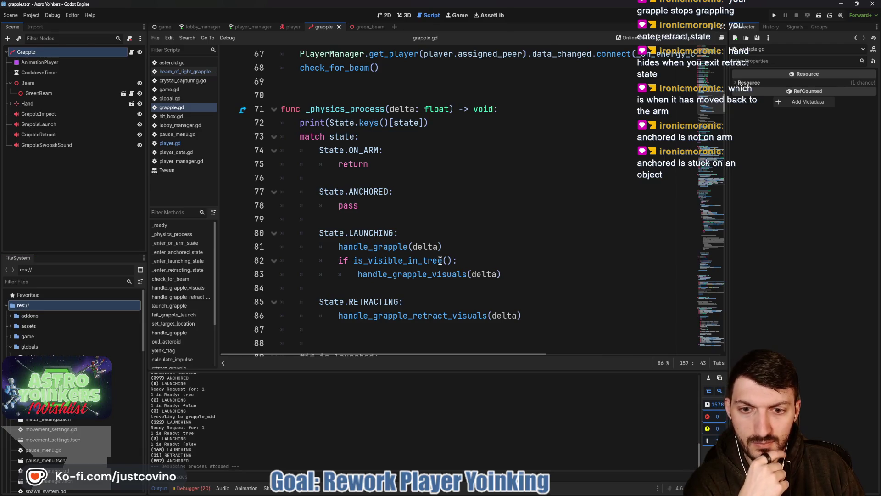
pyautogui.scroll(-1, 440, 261)
pyautogui.scroll(-11, 440, 260)
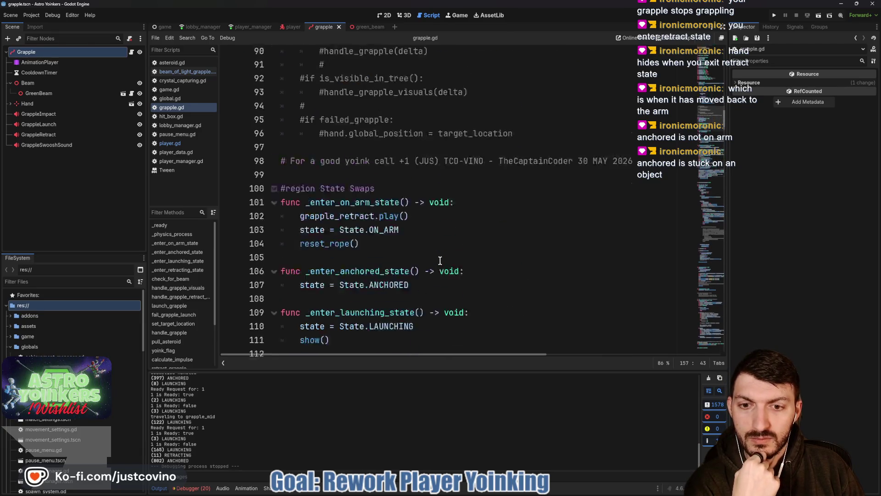
pyautogui.scroll(5, 440, 260)
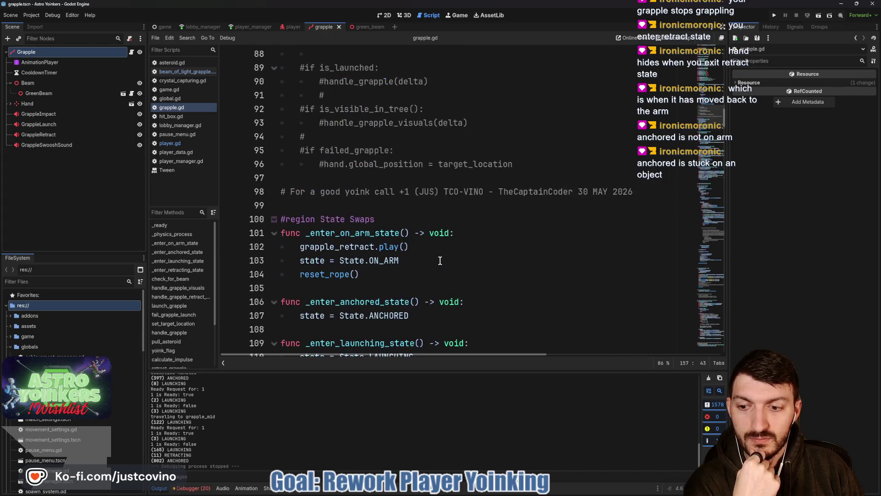
pyautogui.scroll(5, 433, 249)
pyautogui.doubleClick(388, 193)
# Scroll down to the function's definition and highlight every use of distance_between
pyautogui.scroll(-7, 427, 254)
pyautogui.scroll(-5, 427, 254)
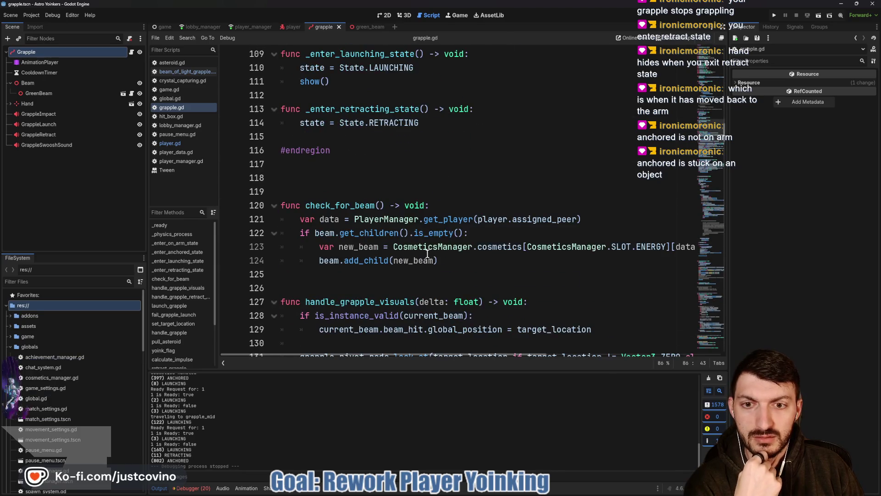
pyautogui.scroll(-2, 427, 253)
pyautogui.scroll(-2, 427, 253)
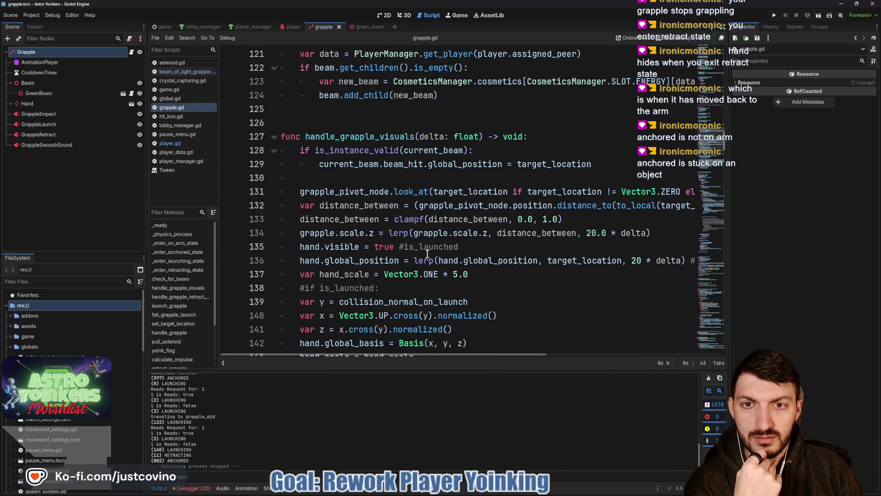
pyautogui.scroll(-7, 427, 254)
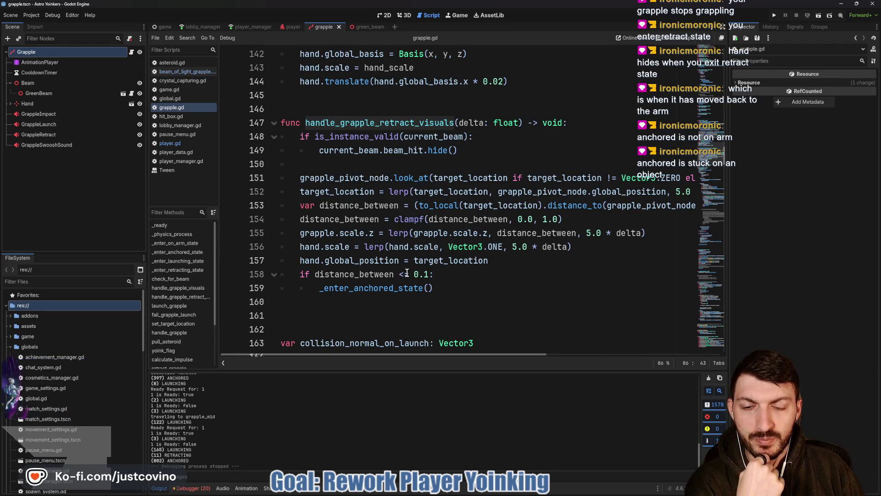
pyautogui.doubleClick(353, 274)
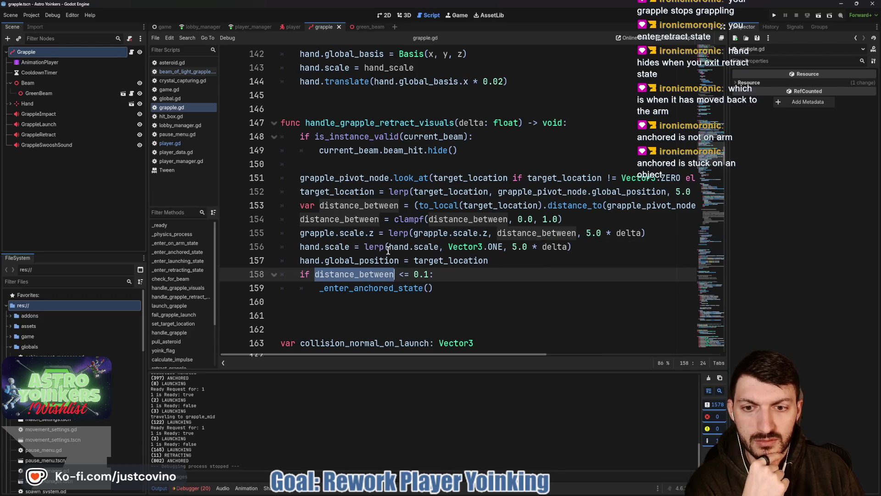
# Replace _enter_anchored_state() with _enter_on_arm_state() on line 159 and save the script
pyautogui.click(371, 287)
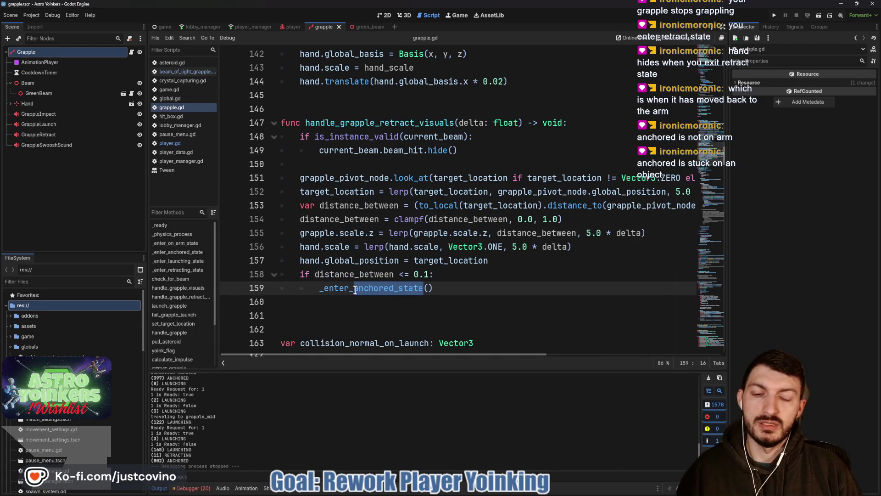
pyautogui.write('on')
pyautogui.press('Return')
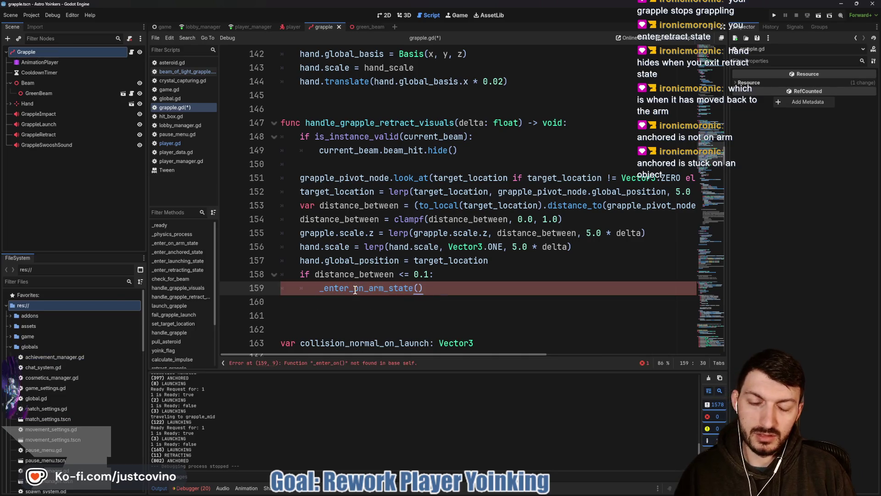
pyautogui.hotkey('ctrl', 's')
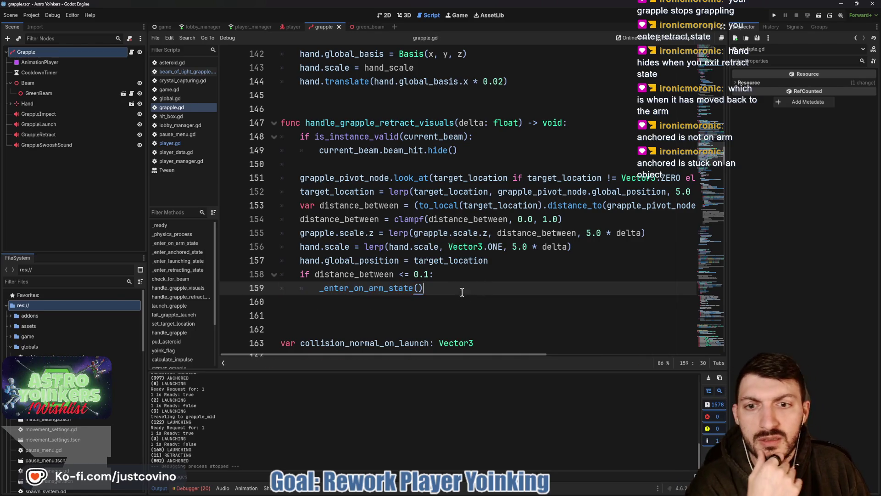
# Inspect grapple_pivot_node, target_location and global_position in the lerp on lines 151-152
pyautogui.scroll(1, 474, 278)
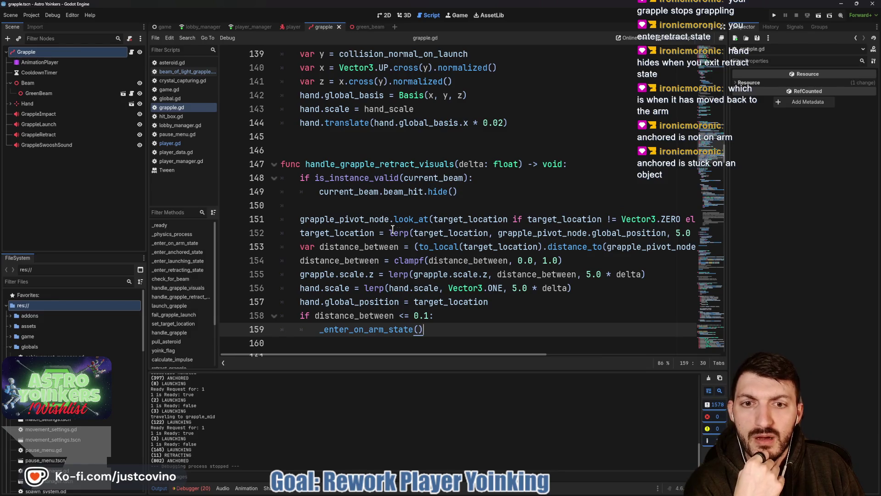
pyautogui.doubleClick(363, 225)
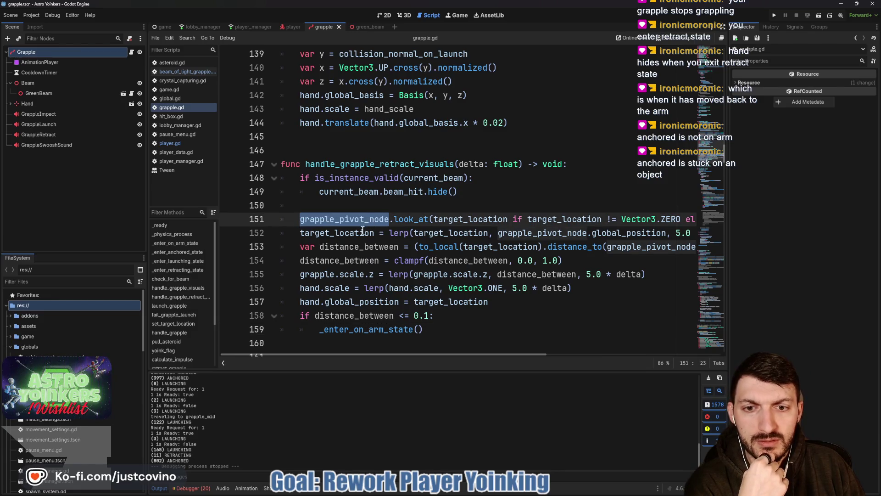
pyautogui.click(326, 234)
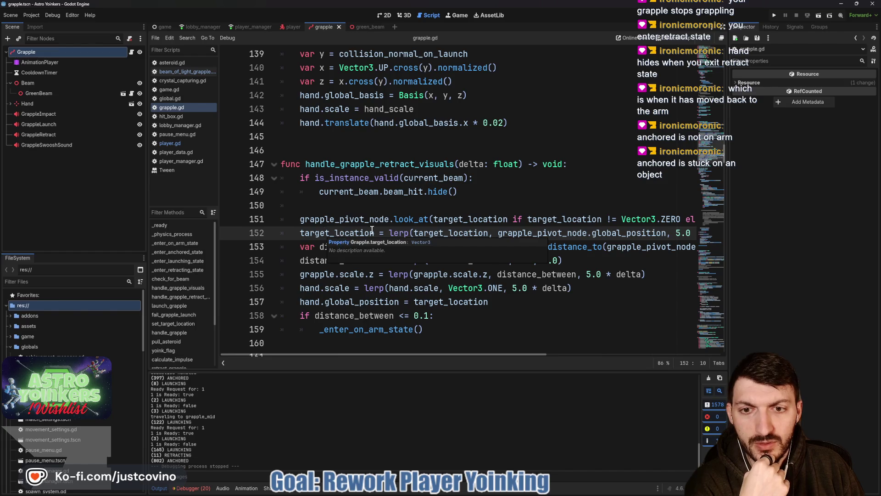
pyautogui.hscroll(3, 399, 231)
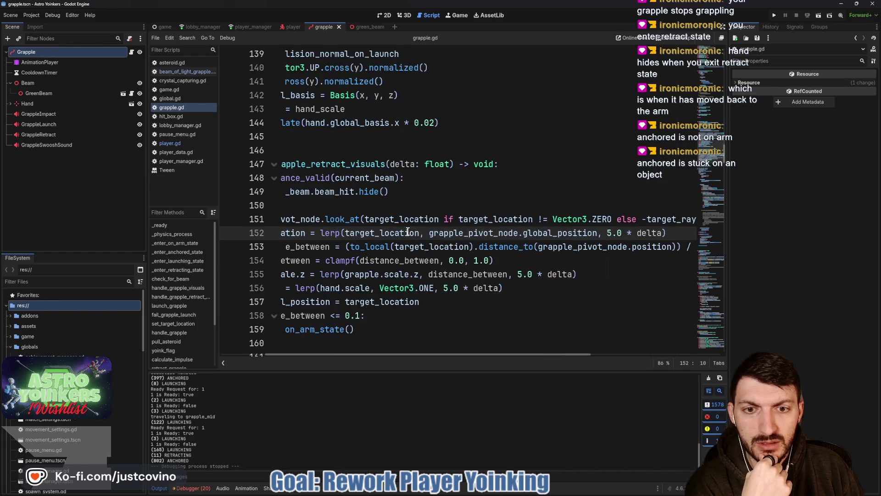
pyautogui.doubleClick(439, 232)
pyautogui.doubleClick(537, 233)
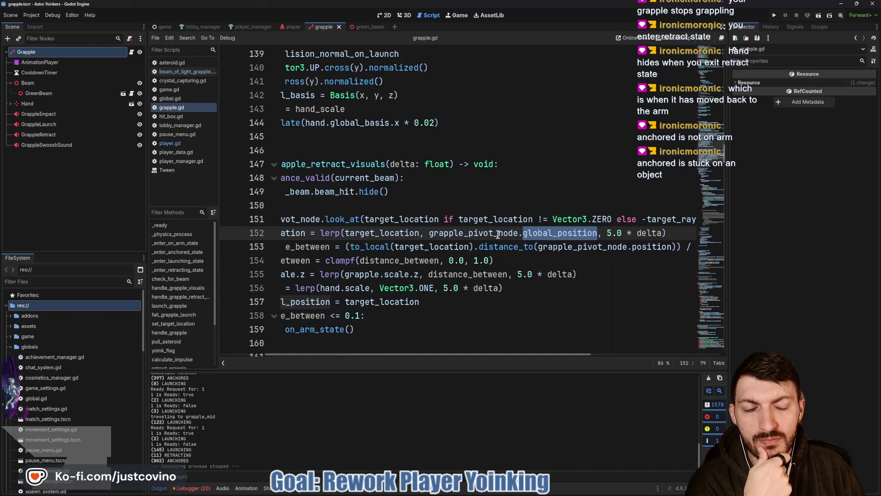
pyautogui.hscroll(-2, 470, 239)
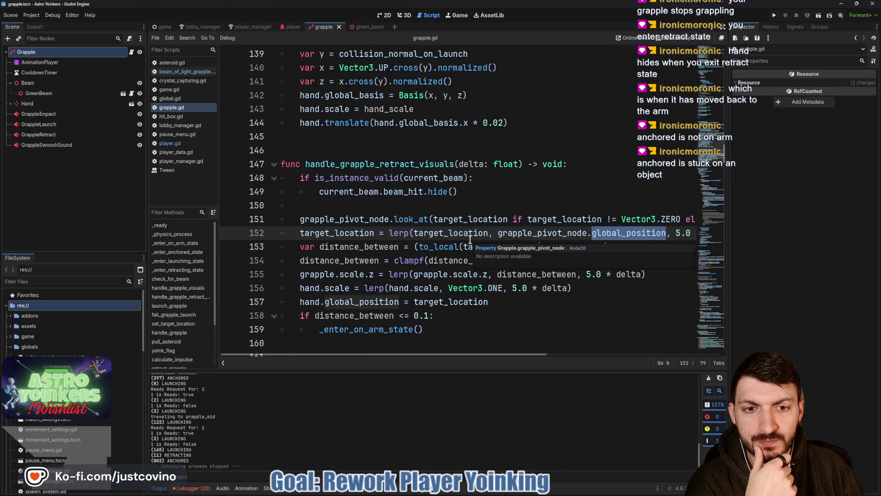
pyautogui.scroll(-1, 469, 239)
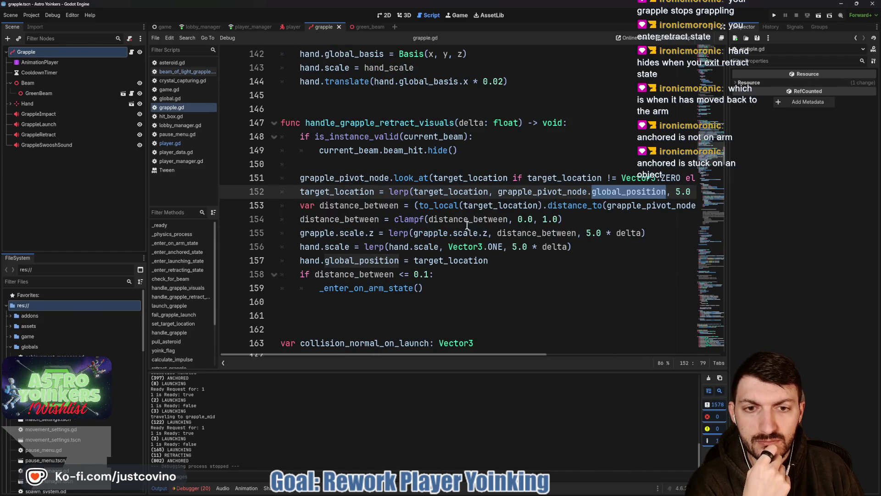
pyautogui.moveTo(442, 210)
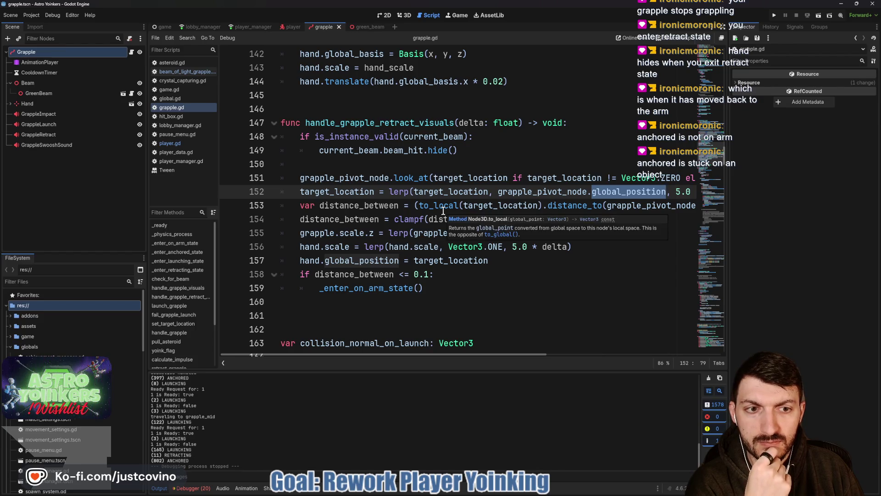
pyautogui.hscroll(3, 442, 210)
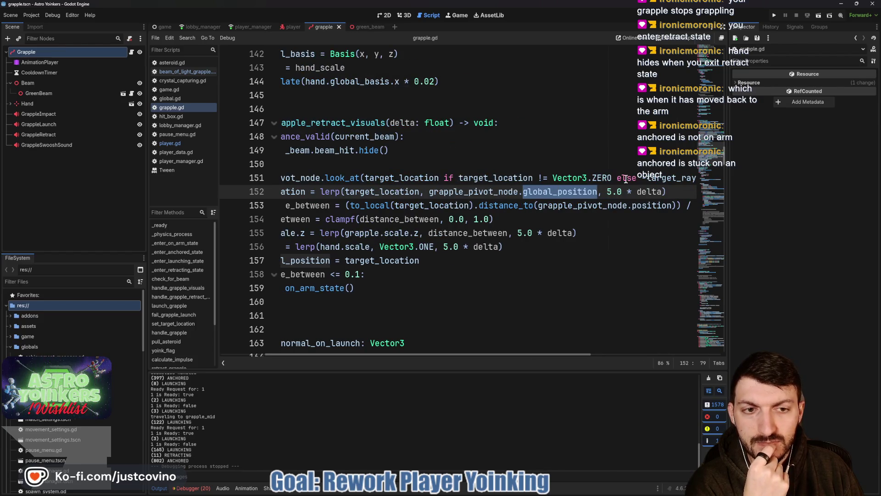
pyautogui.click(557, 192)
# Make line 152 lerp to_local(target_location) toward grapple_pivot_node.position instead of global_position
pyautogui.press('BackSpace')
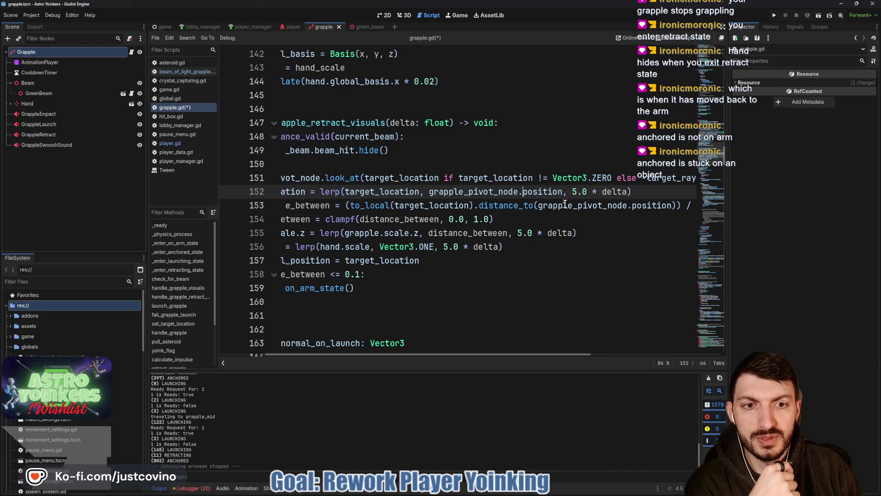
pyautogui.moveTo(345, 190); pyautogui.dragTo(418, 191)
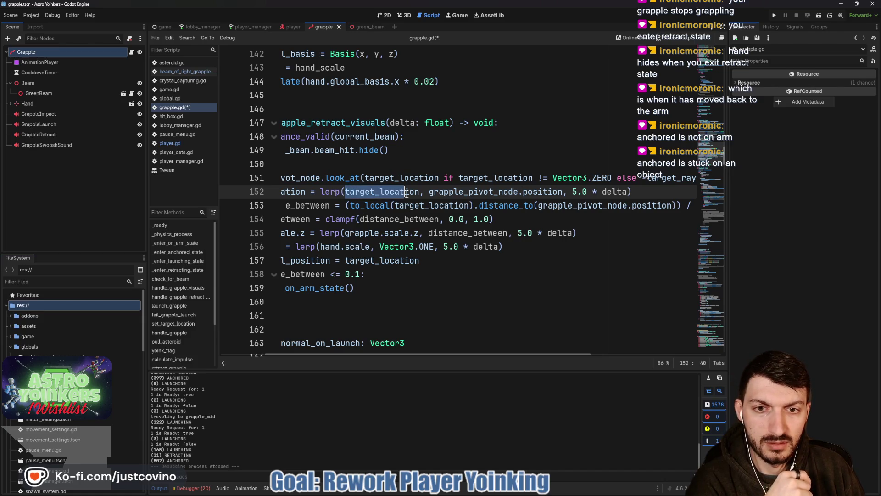
pyautogui.write('(')
pyautogui.click(348, 191)
pyautogui.write('to_local')
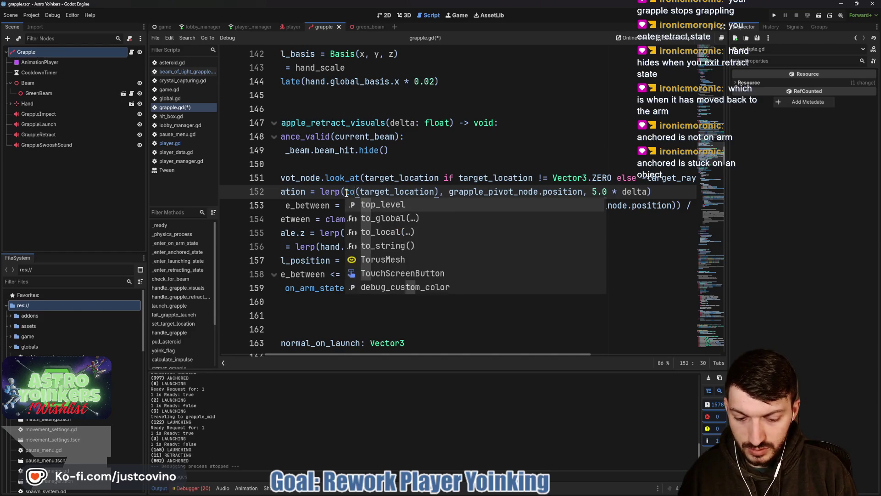
pyautogui.click(556, 192)
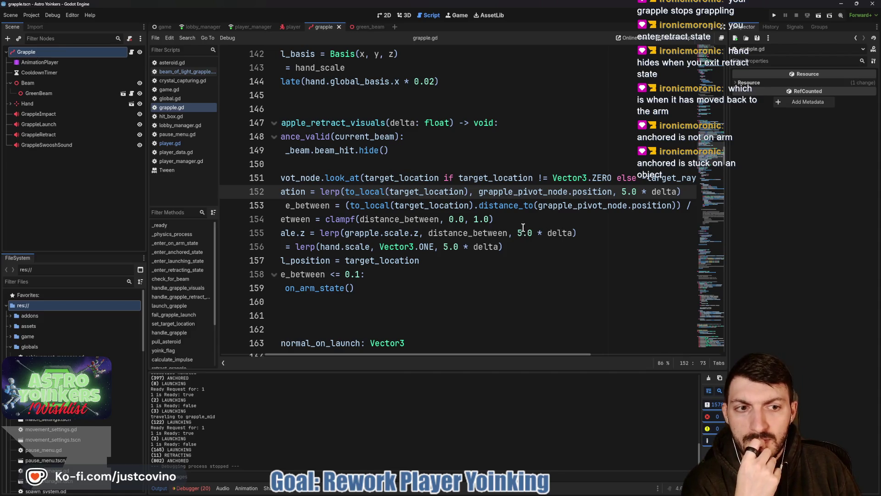
# Set hand.position to to_local(target_location) on line 157, save, and run the game
pyautogui.hscroll(-3, 588, 224)
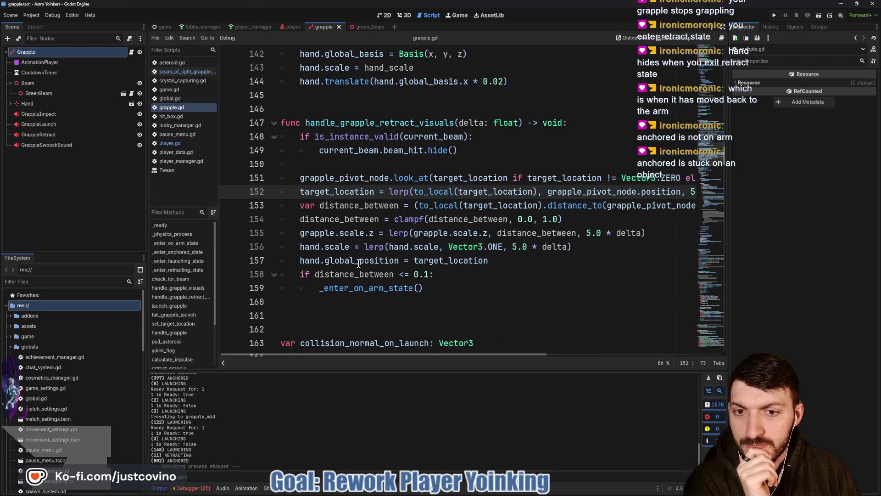
pyautogui.moveTo(360, 261); pyautogui.dragTo(327, 262)
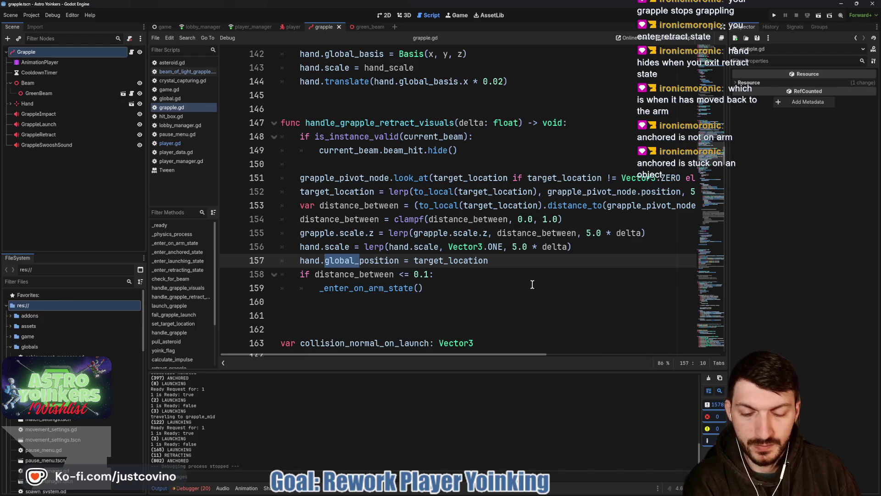
pyautogui.press('BackSpace')
pyautogui.click(391, 260)
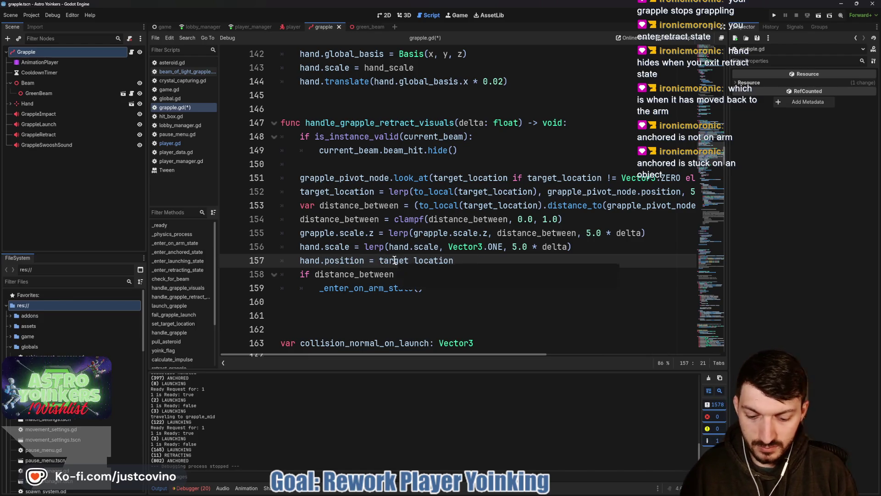
pyautogui.write('to_local')
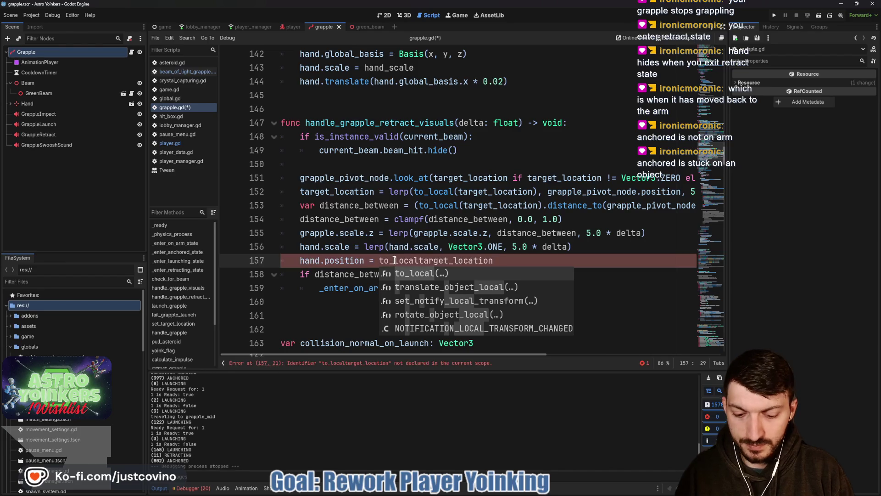
pyautogui.write('(')
pyautogui.click(522, 259)
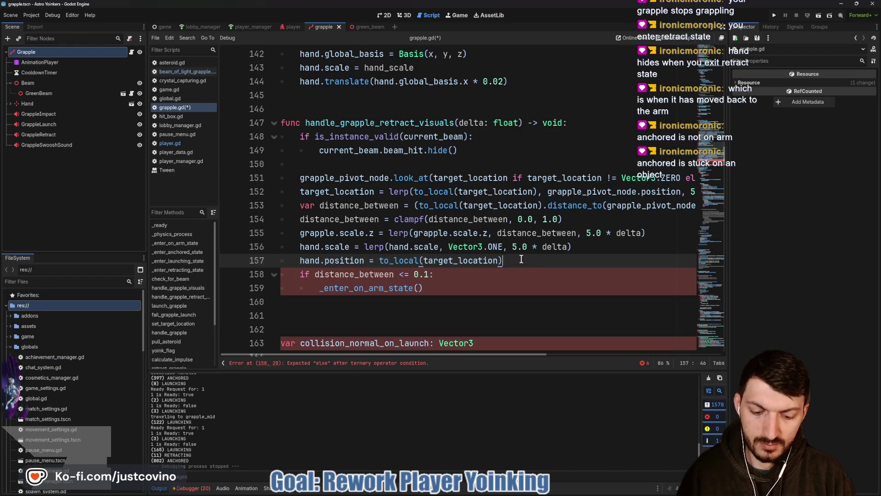
pyautogui.write(')')
pyautogui.hotkey('ctrl', 's')
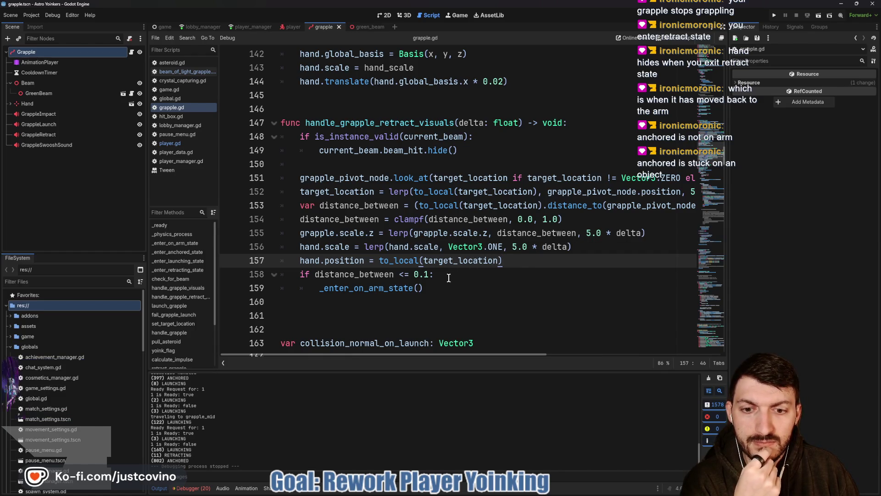
pyautogui.press('F5')
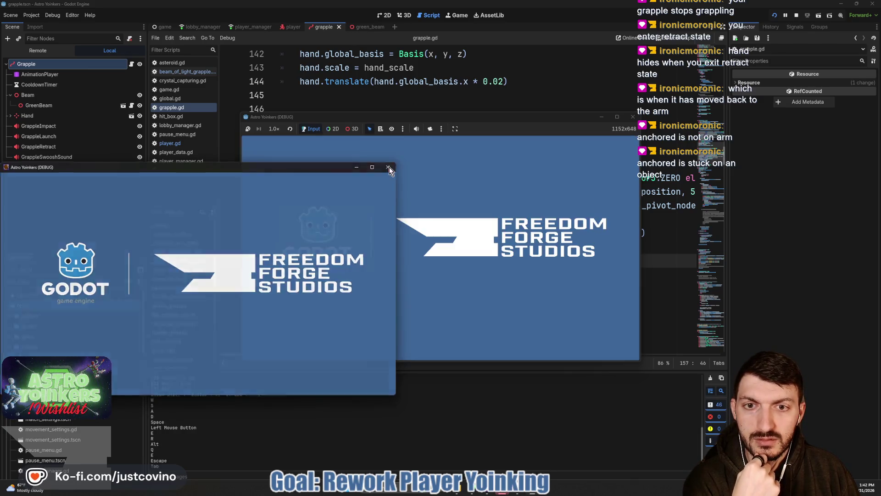
# Host a lobby, pick its type, fire one grapple shot, then stop the test run
pyautogui.click(304, 171)
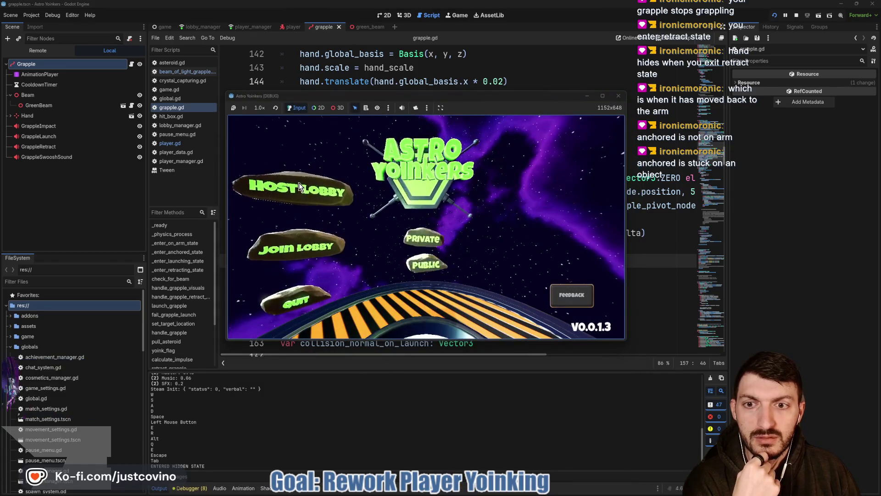
pyautogui.click(409, 198)
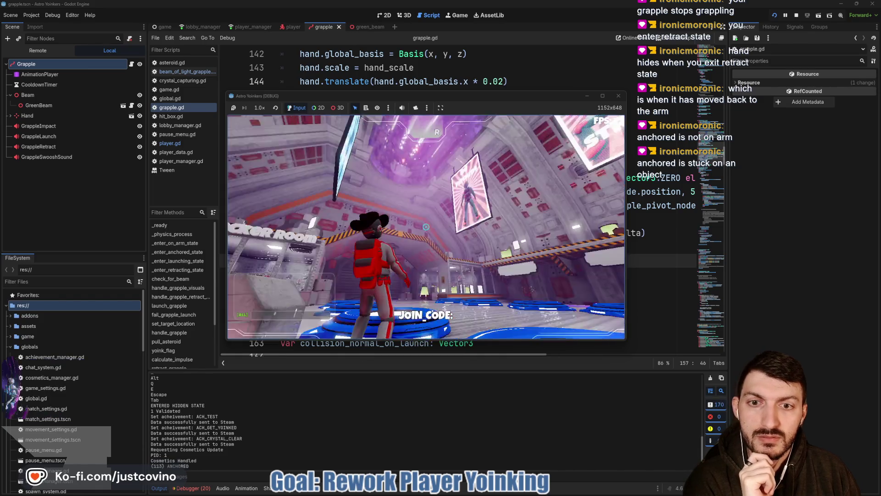
pyautogui.click(426, 227)
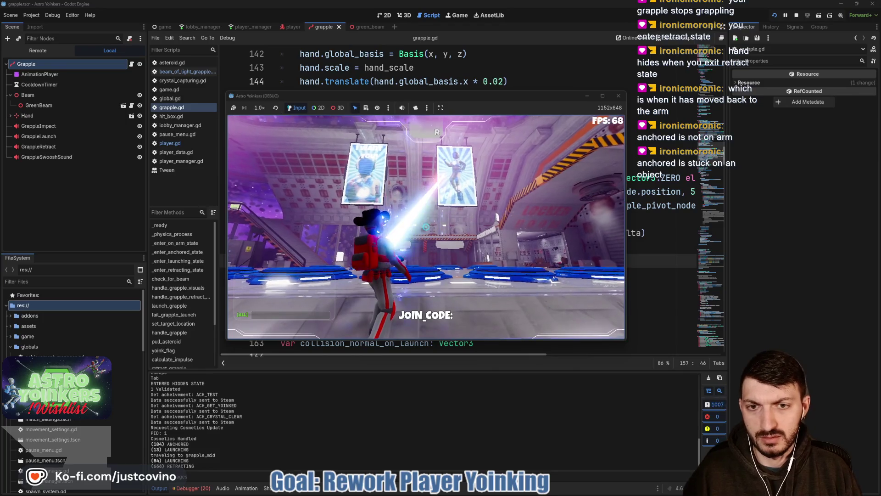
pyautogui.press('F8')
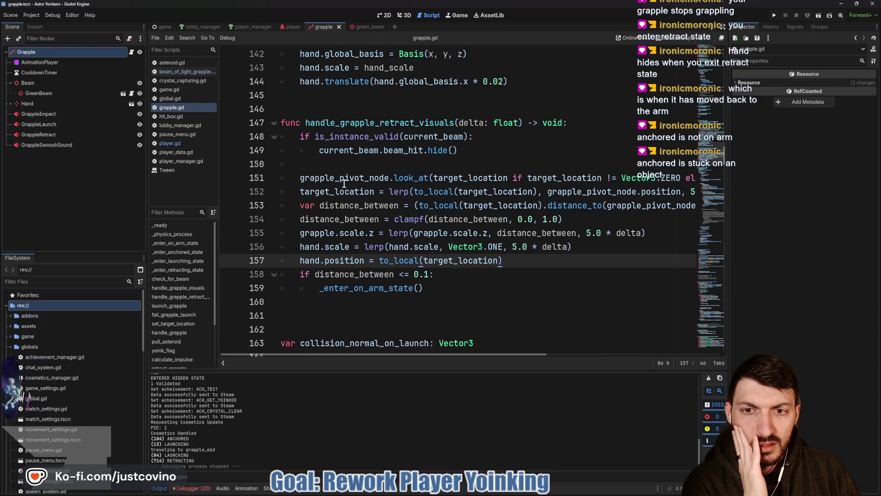
# Move the target_location lerp line below the distance_between clampf line, then save and run
pyautogui.moveTo(293, 192); pyautogui.dragTo(557, 192)
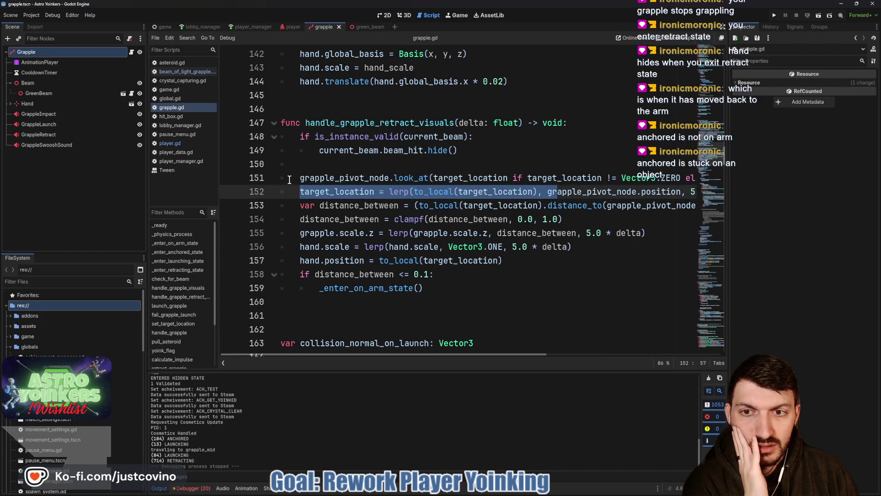
pyautogui.moveTo(294, 188); pyautogui.dragTo(705, 193)
pyautogui.hscroll(-3, 638, 181)
pyautogui.hotkey('alt', 'Down')
pyautogui.hotkey('alt', 'Down')
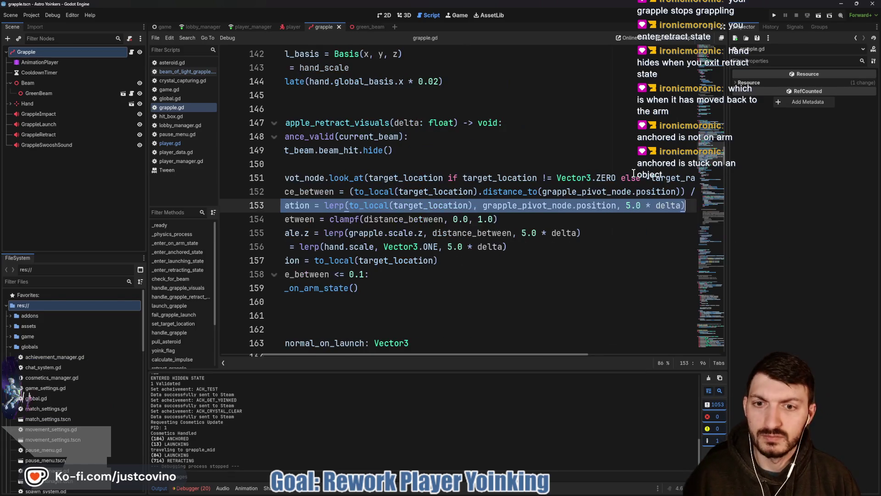
pyautogui.click(535, 203)
pyautogui.hscroll(-3, 535, 204)
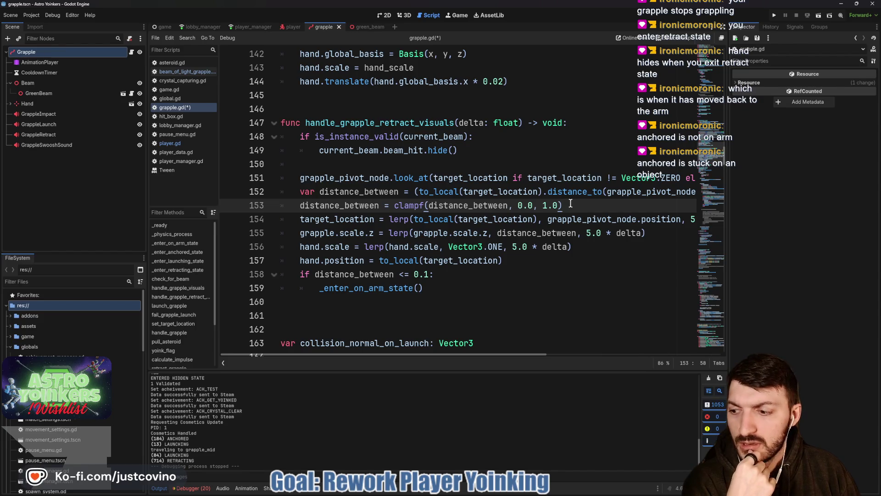
pyautogui.click(774, 15)
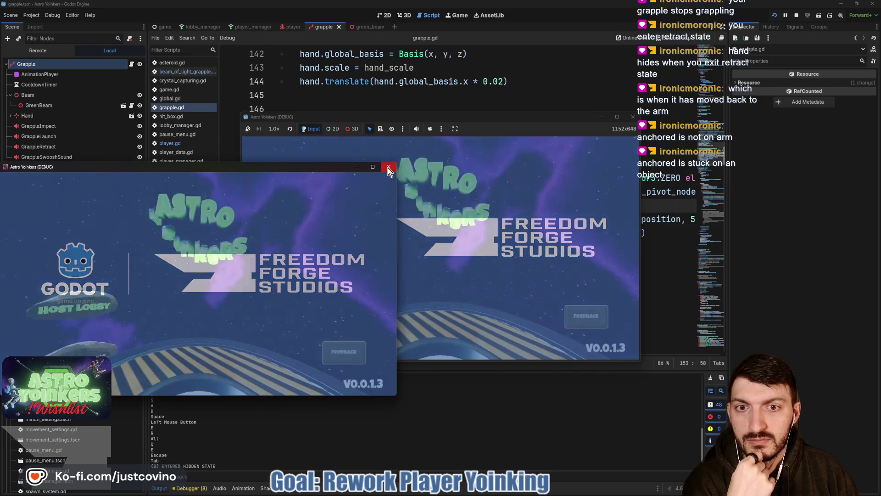
# Close the extra window, host a private lobby, grapple at a poster, stop, and view errors
pyautogui.click(388, 168)
pyautogui.click(321, 198)
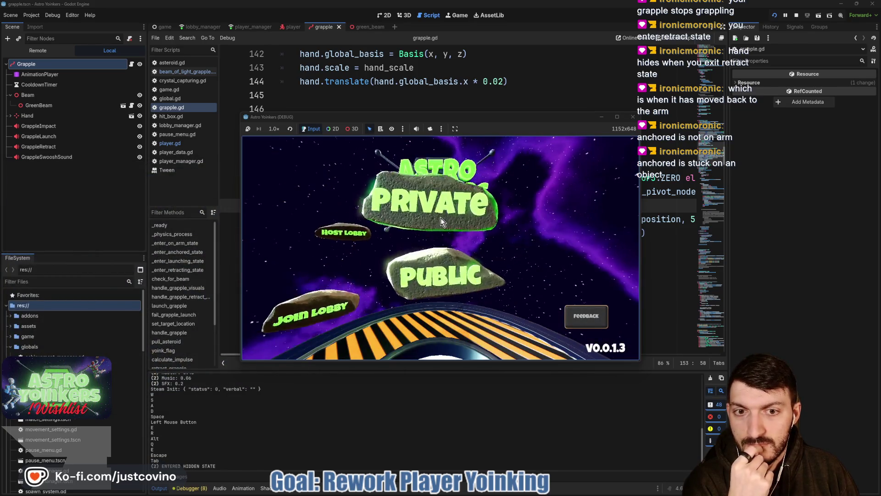
pyautogui.click(439, 214)
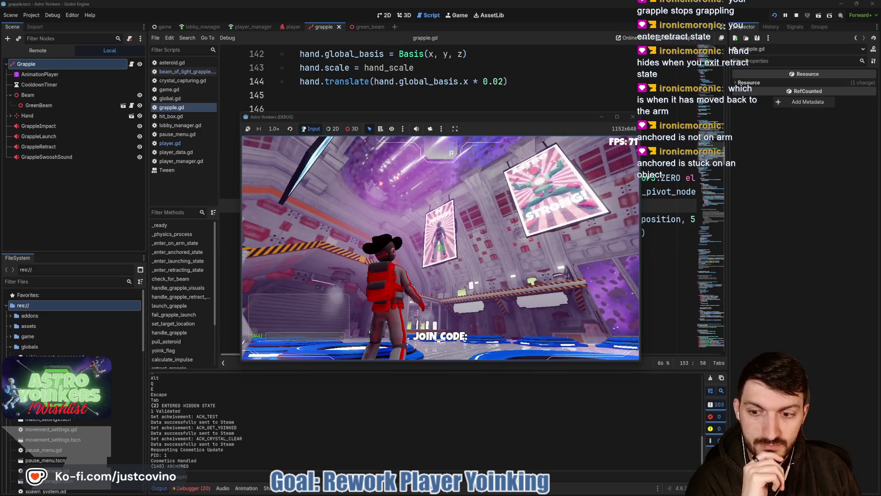
pyautogui.click(441, 248)
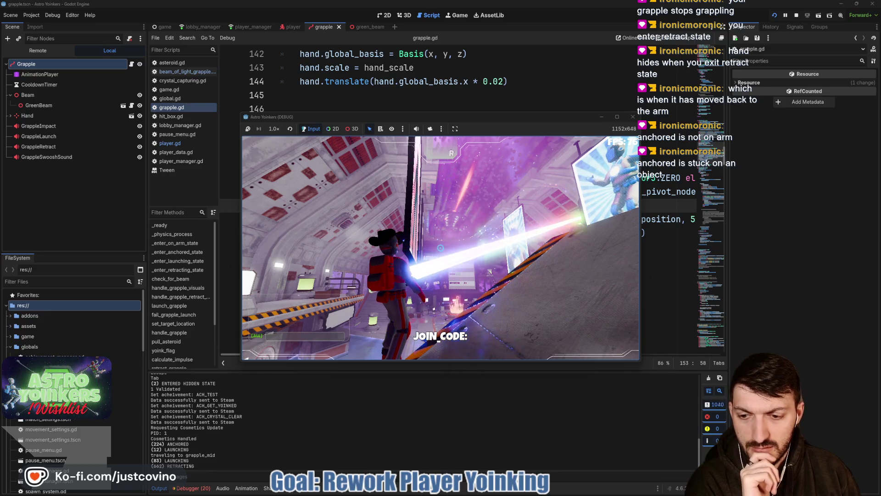
pyautogui.press('F8')
pyautogui.click(192, 487)
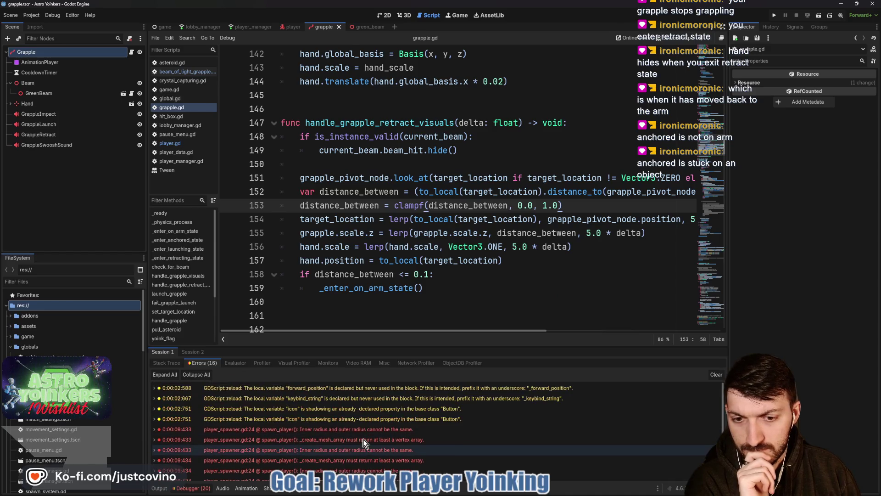
# Clear the error list, collapse the bottom panel, and review grapple.gd up to the yoink-flag block
pyautogui.click(717, 374)
pyautogui.click(185, 488)
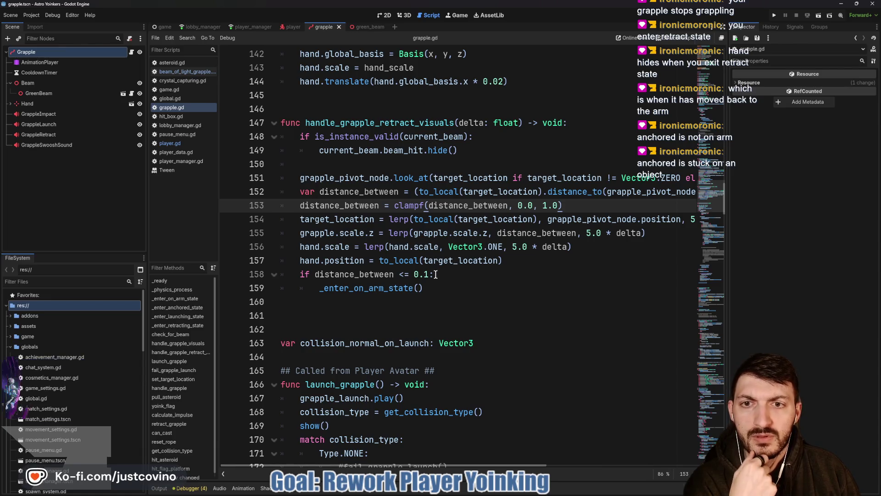
pyautogui.scroll(10, 440, 284)
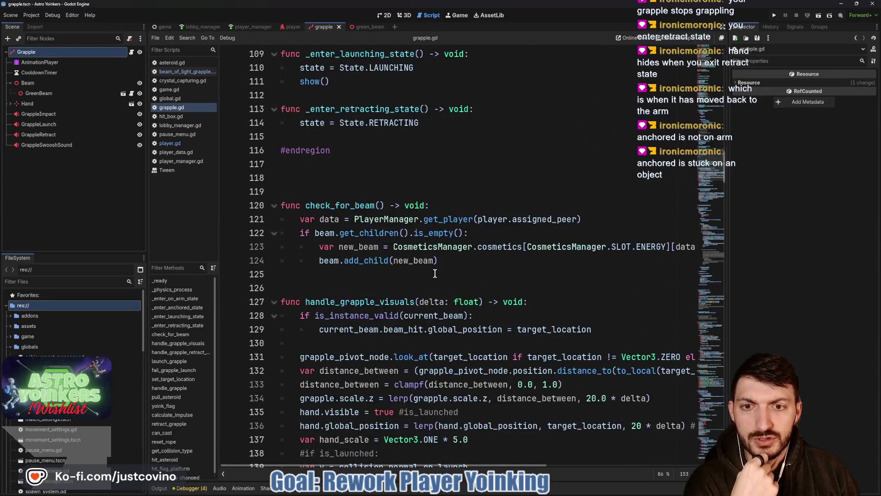
pyautogui.scroll(5, 434, 273)
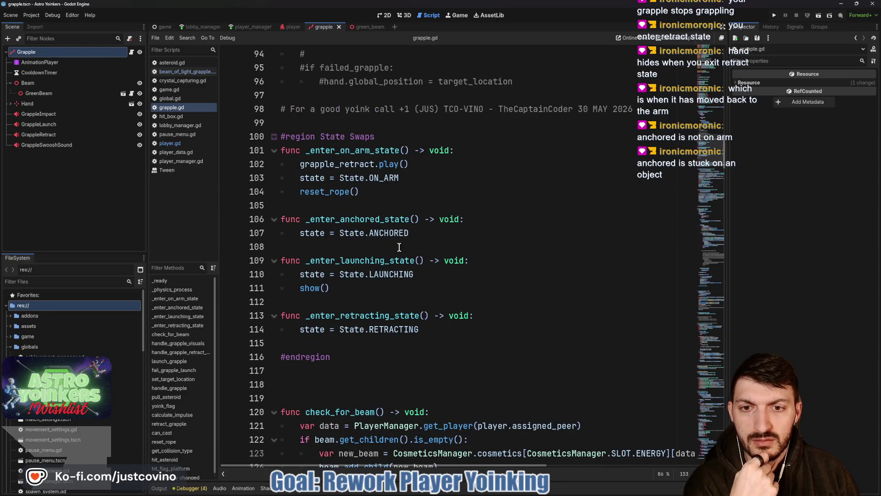
pyautogui.scroll(9, 349, 326)
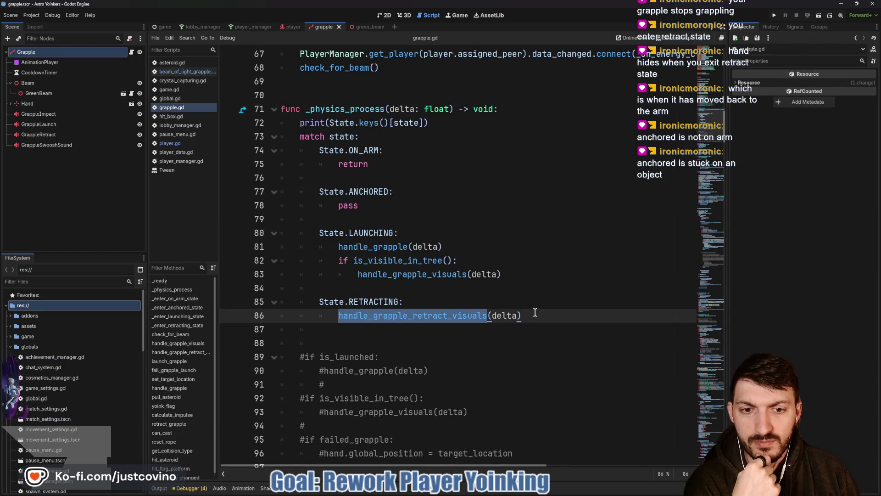
pyautogui.scroll(-13, 531, 309)
pyautogui.scroll(-11, 531, 309)
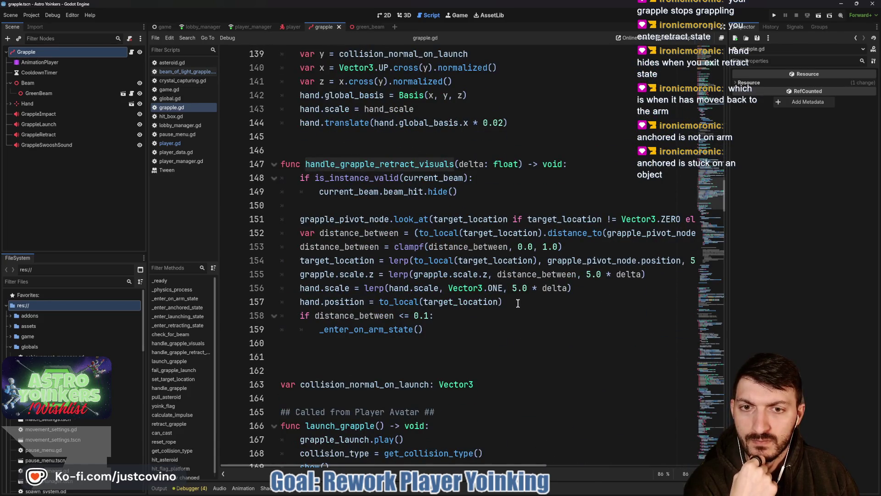
pyautogui.scroll(-1, 509, 302)
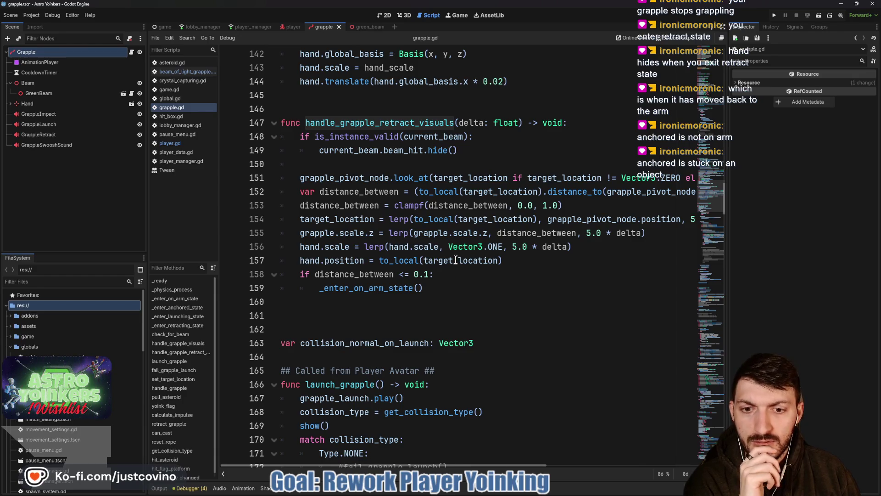
pyautogui.scroll(-11, 458, 262)
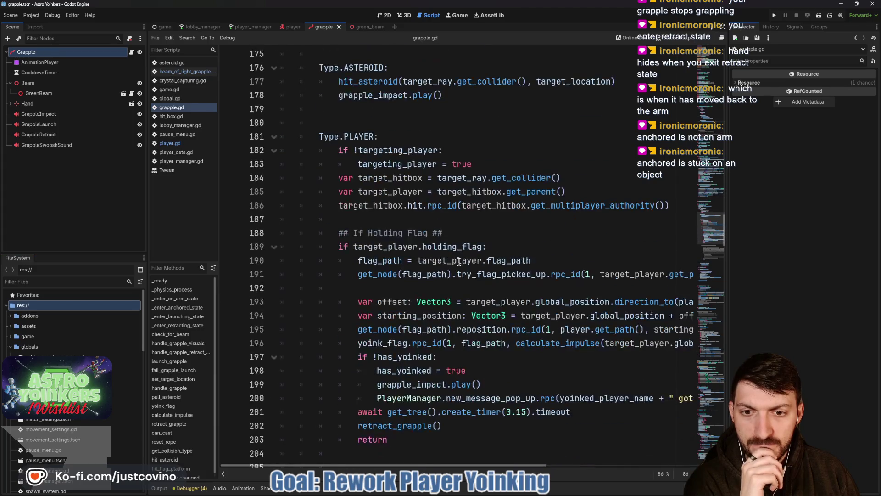
pyautogui.scroll(-12, 458, 262)
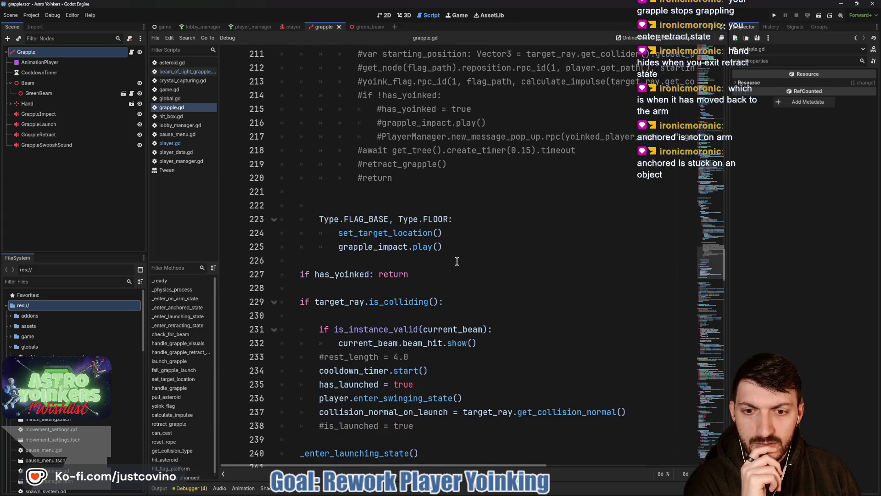
pyautogui.scroll(-3, 457, 261)
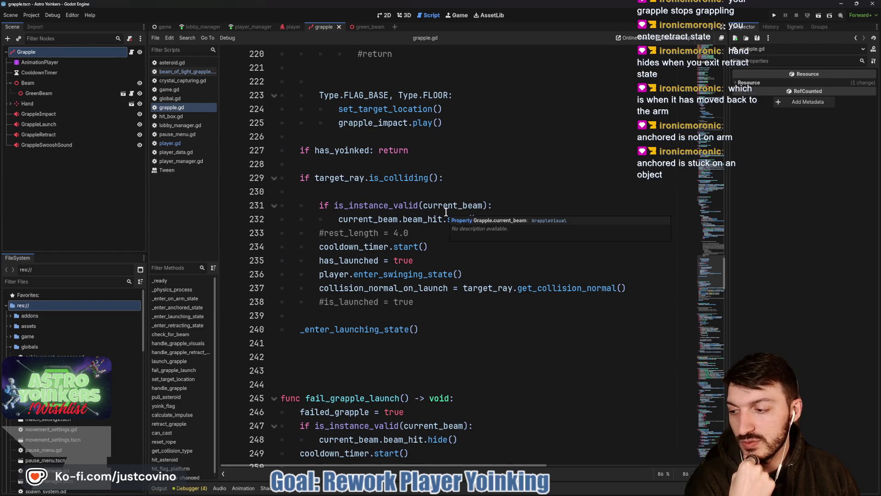
pyautogui.scroll(10, 446, 212)
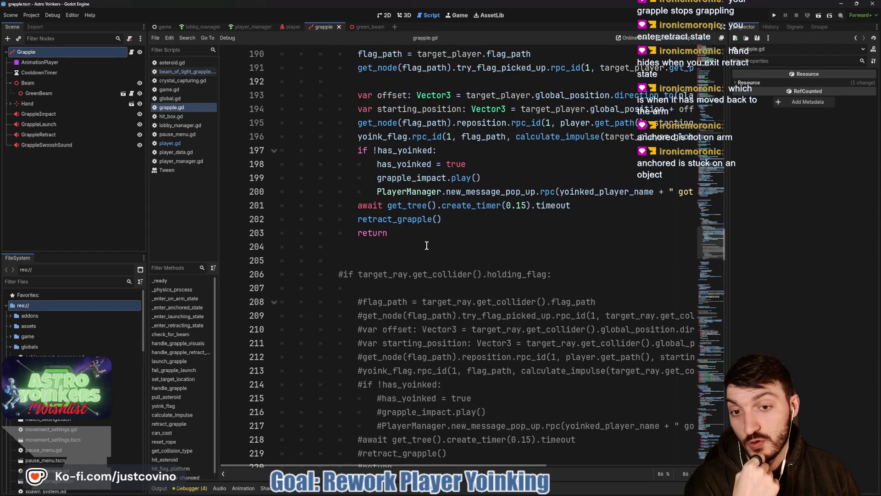
pyautogui.click(426, 245)
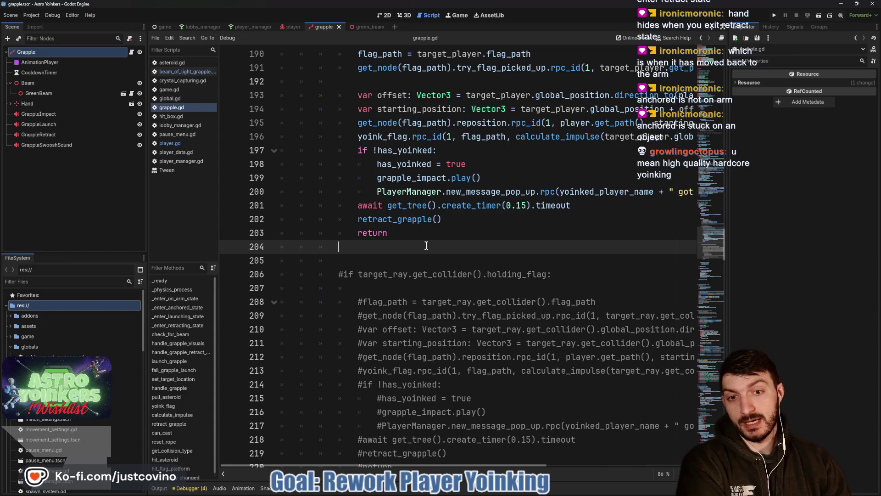
pyautogui.scroll(-9, 427, 246)
pyautogui.scroll(-4, 454, 222)
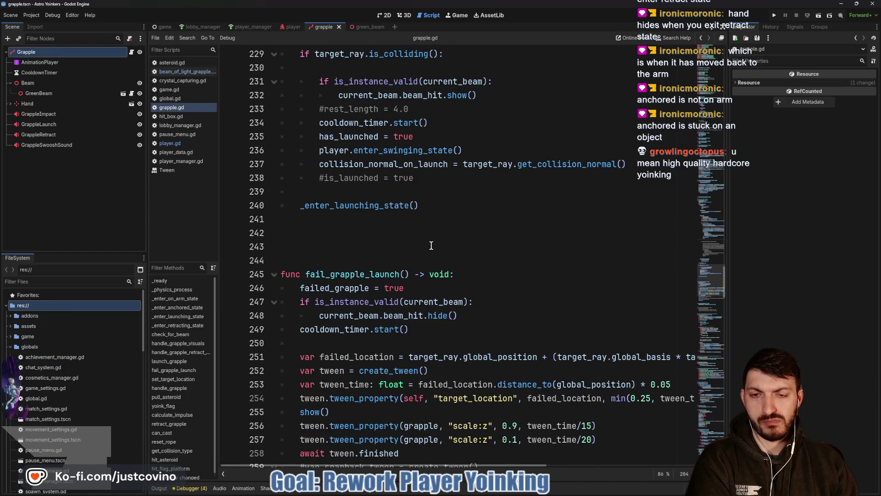
pyautogui.scroll(-3, 431, 246)
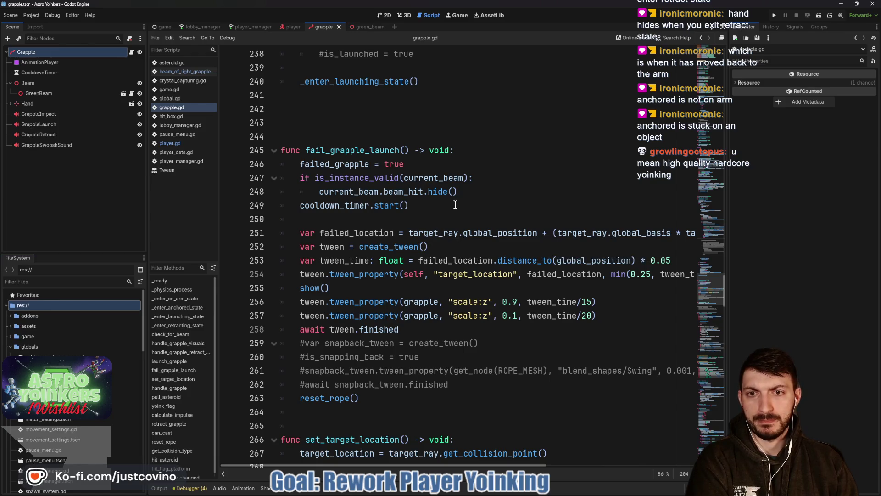
pyautogui.scroll(-4, 455, 205)
pyautogui.scroll(-5, 446, 209)
pyautogui.scroll(-1, 445, 209)
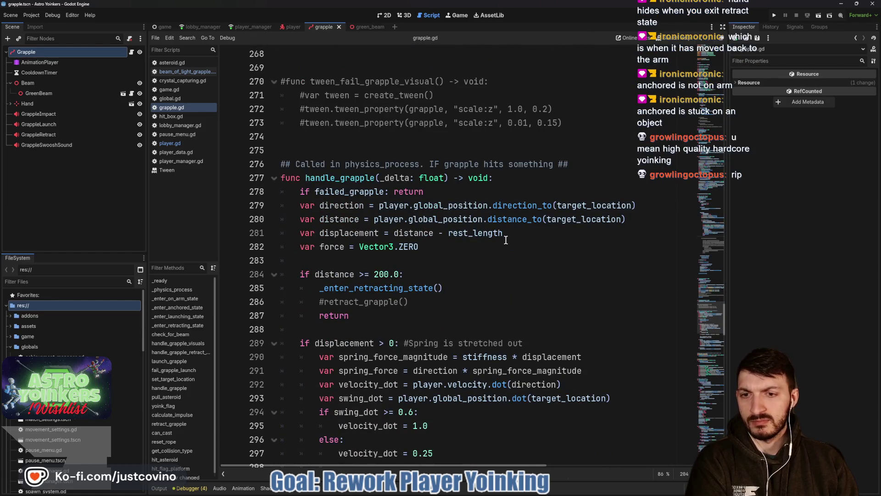
pyautogui.scroll(-1, 505, 240)
pyautogui.scroll(-1, 506, 240)
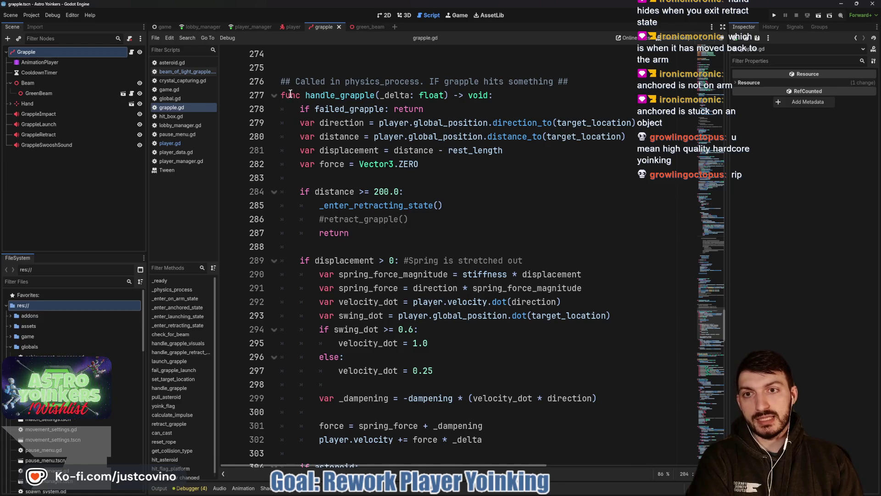
pyautogui.moveTo(283, 97)
pyautogui.mouseDown()
pyautogui.moveTo(505, 103)
pyautogui.moveTo(498, 250)
pyautogui.moveTo(525, 348)
pyautogui.moveTo(573, 369)
pyautogui.moveTo(635, 425)
pyautogui.mouseUp()
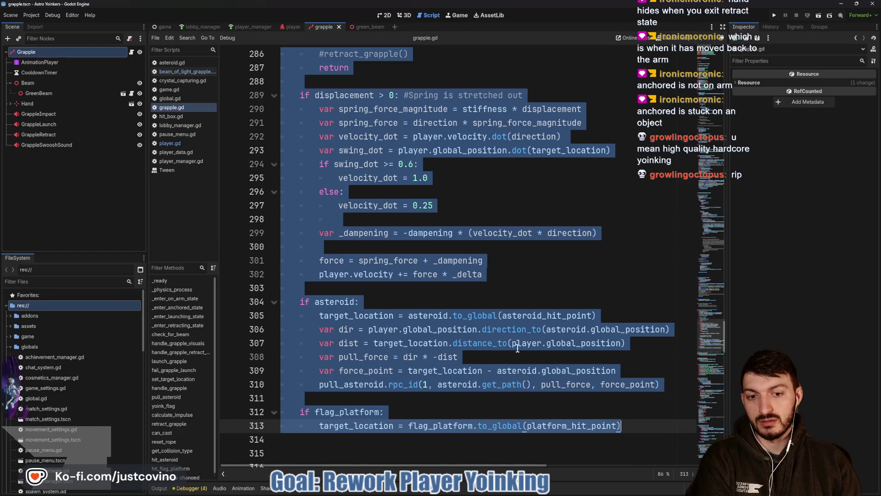
# Scroll past pull_asteroid and calculate_impulse down to the retract_grapple function
pyautogui.scroll(-4, 505, 340)
pyautogui.scroll(-4, 422, 271)
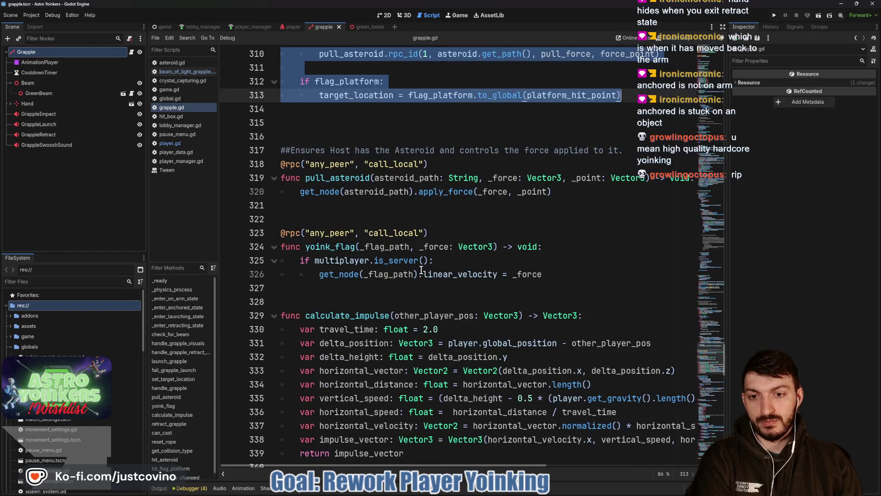
pyautogui.scroll(-8, 421, 271)
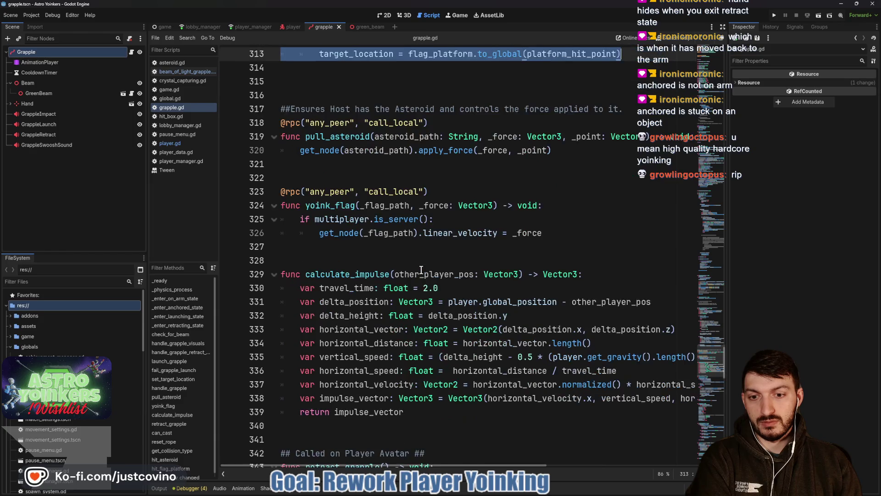
pyautogui.scroll(-1, 421, 270)
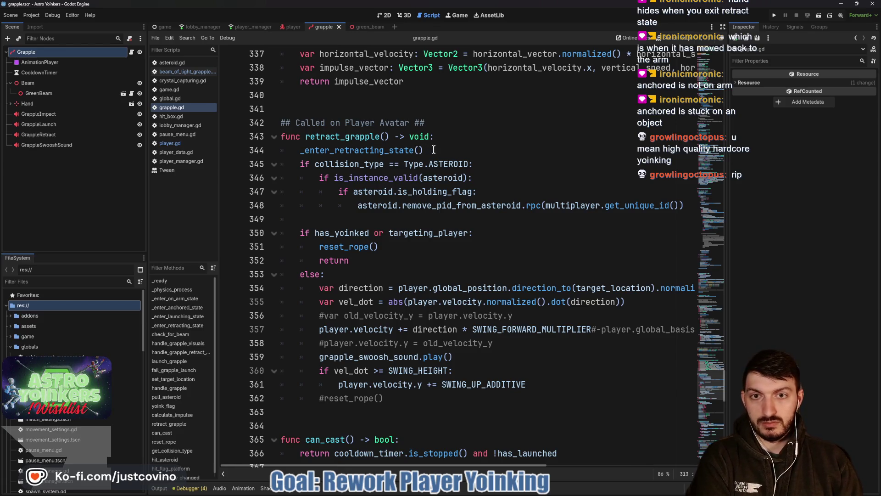
# Move _enter_retracting_state() from line 344 to the end of retract_grapple, save, and run
pyautogui.moveTo(432, 149); pyautogui.dragTo(255, 153)
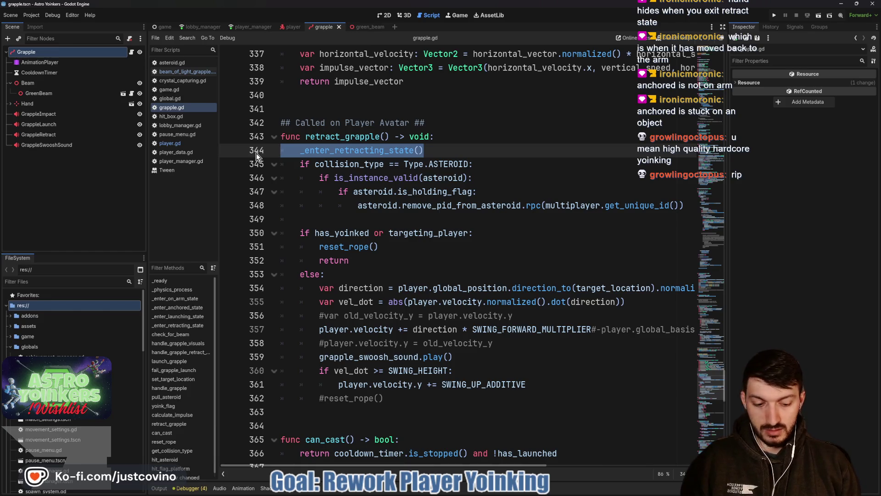
pyautogui.hotkey('alt', 'Down')
pyautogui.hotkey('alt', 'Down')
pyautogui.hotkey('alt', 'Down')
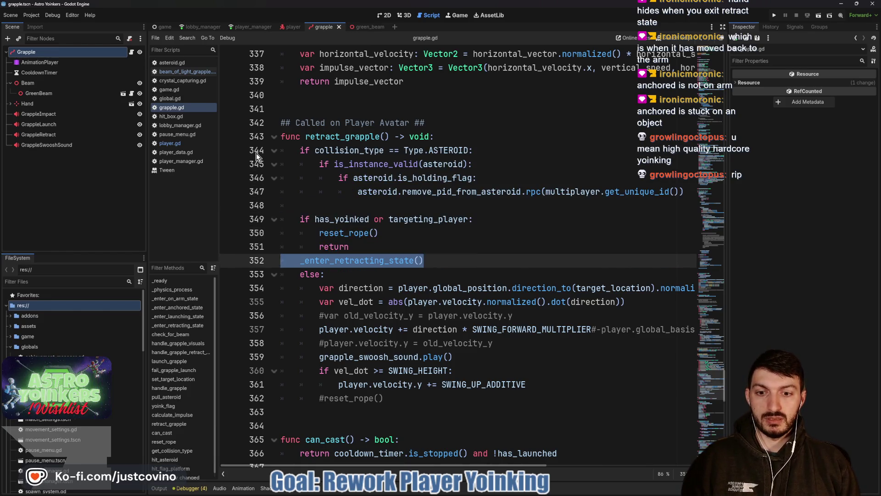
pyautogui.hotkey('alt', 'Down')
pyautogui.hotkey('alt', 'Down')
pyautogui.hotkey('alt', 'Down')
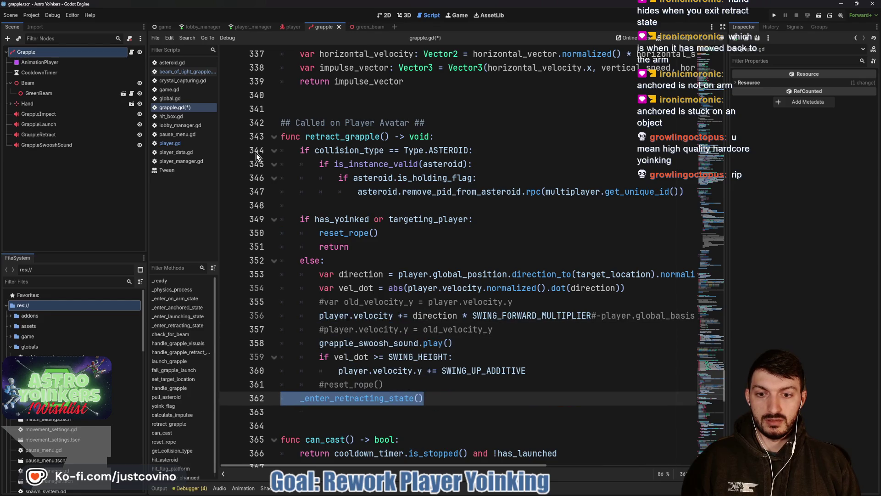
pyautogui.click(452, 383)
pyautogui.hotkey('ctrl', 's')
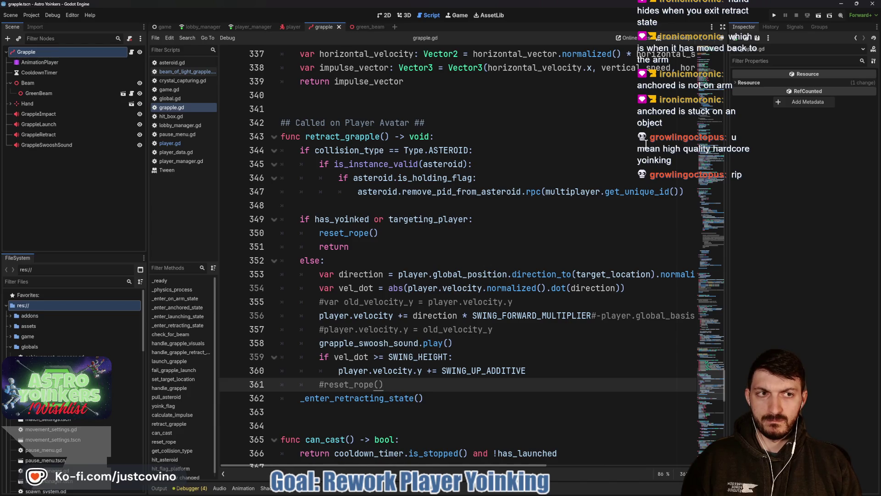
pyautogui.click(772, 16)
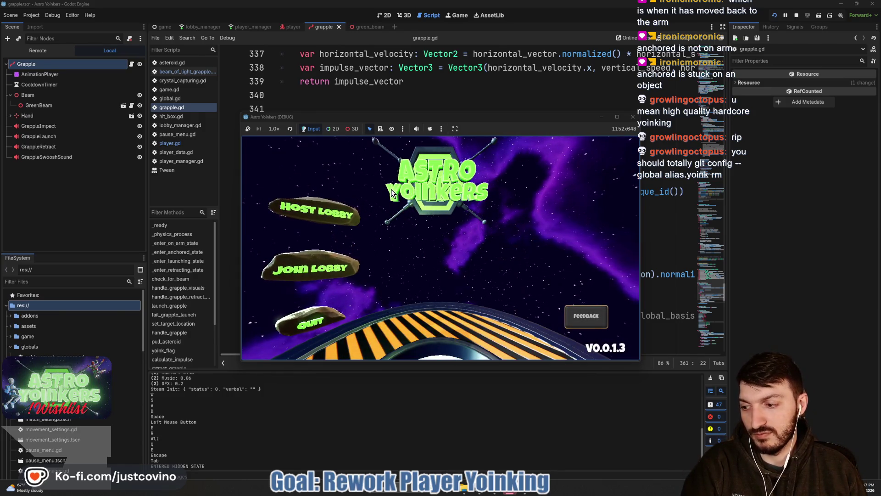
# Host a lobby, fire the grapple to test swinging, then stop the game
pyautogui.click(318, 214)
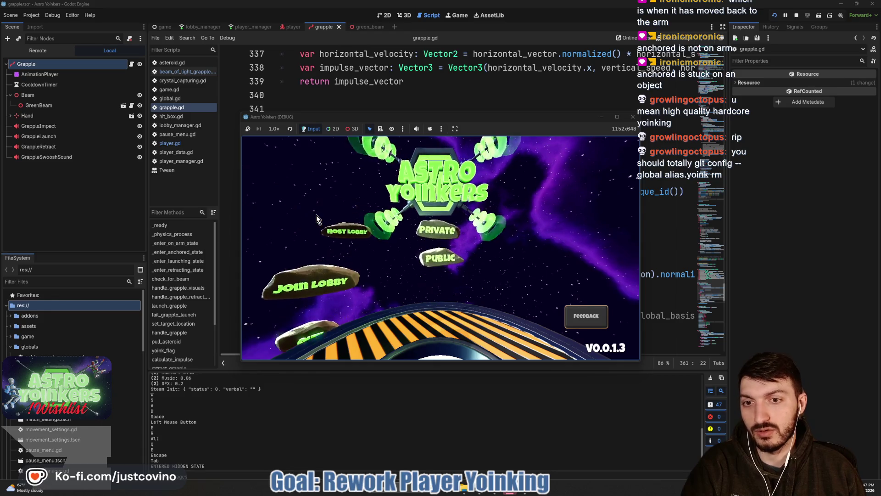
pyautogui.click(435, 213)
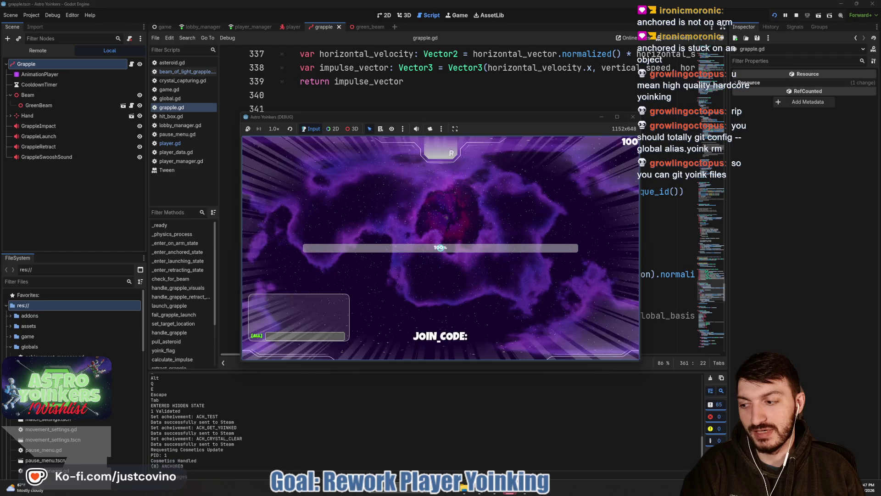
pyautogui.click(440, 248)
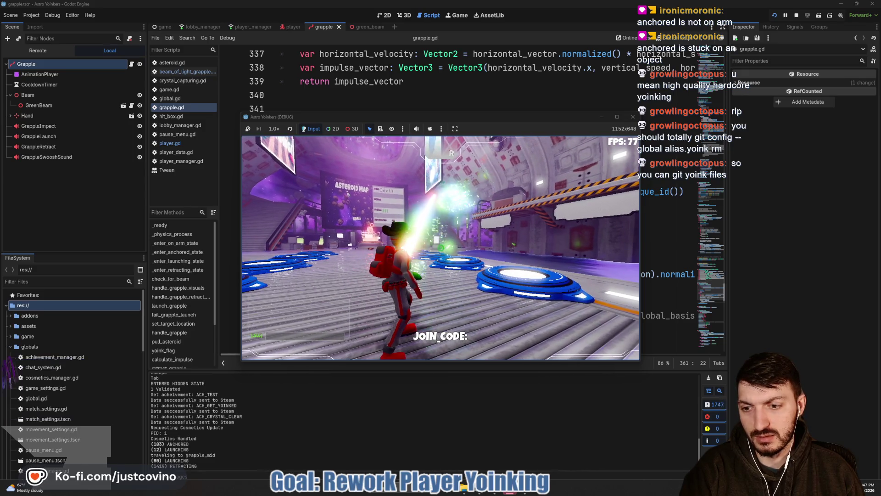
pyautogui.press('F8')
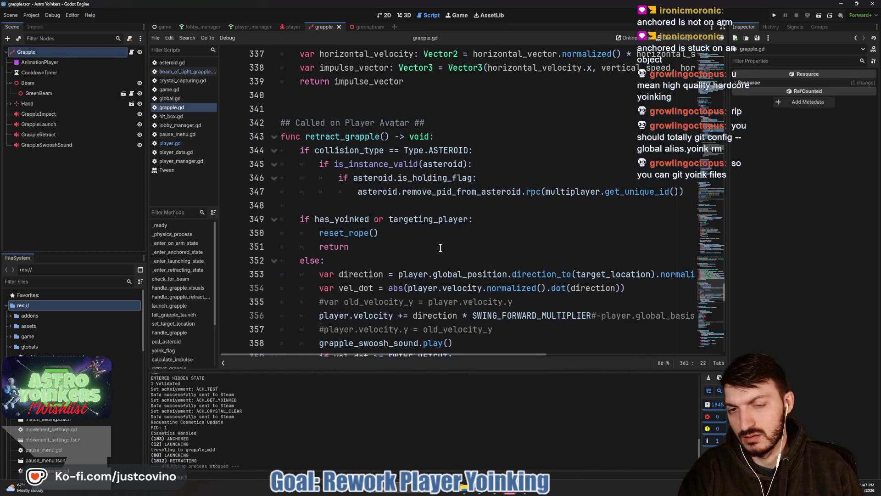
# Scroll grapple.gd back to handle_grapple near line 277, then bring up the project's pending Git changes
pyautogui.scroll(6, 440, 248)
pyautogui.scroll(-5, 438, 247)
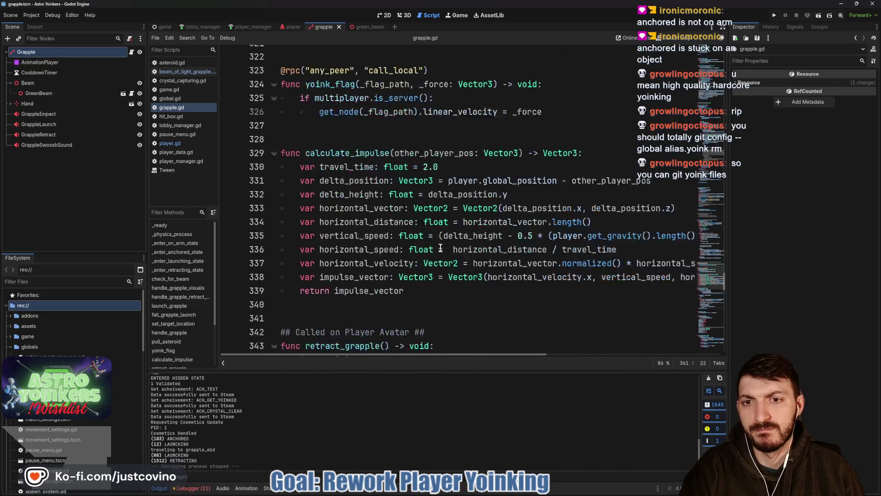
pyautogui.scroll(5, 434, 244)
pyautogui.scroll(-5, 431, 243)
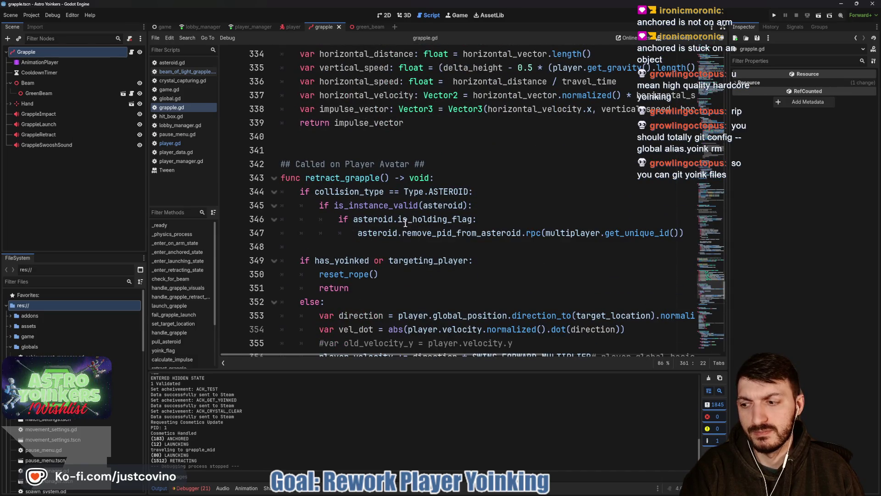
pyautogui.scroll(5, 406, 217)
pyautogui.scroll(10, 406, 217)
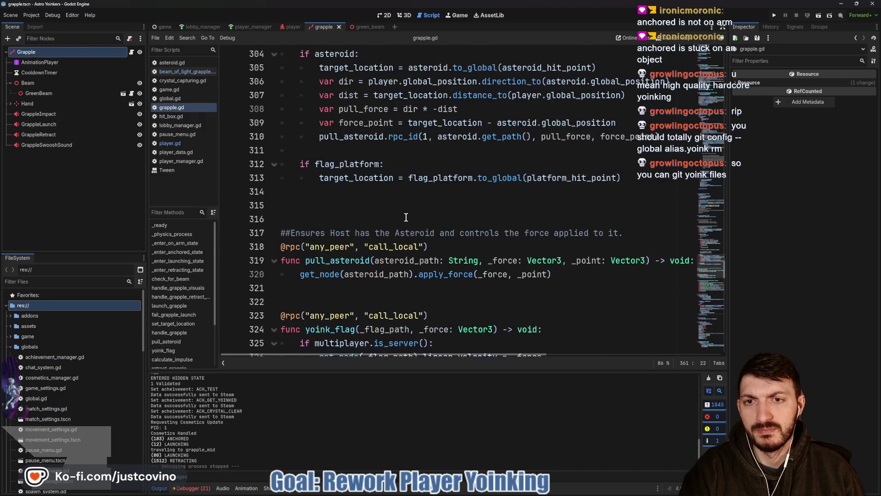
pyautogui.scroll(5, 408, 219)
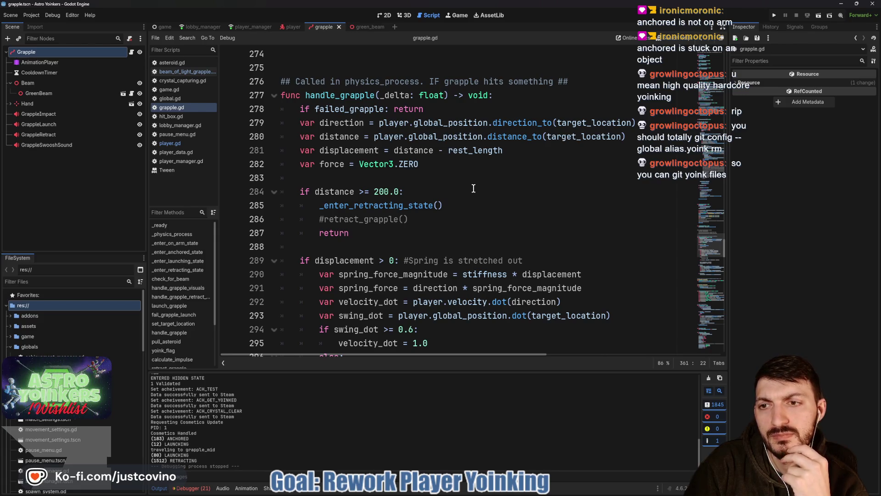
pyautogui.click(493, 486)
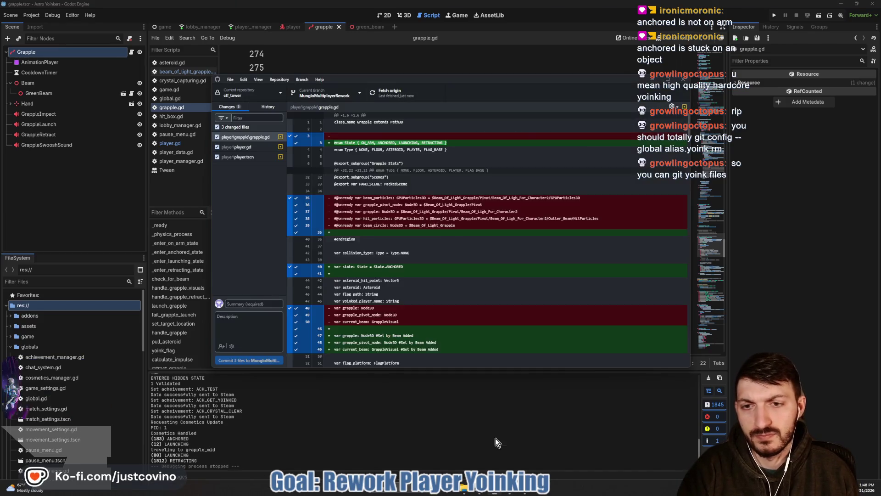
pyautogui.click(248, 148)
pyautogui.click(252, 157)
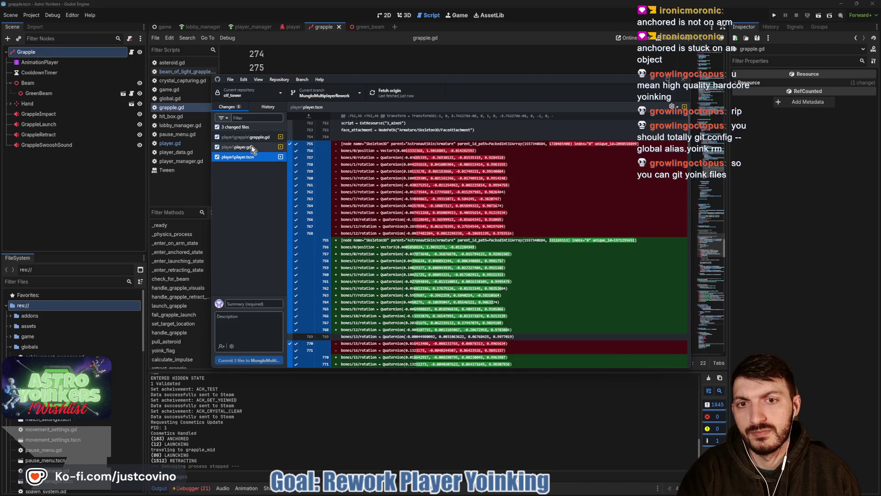
pyautogui.click(265, 106)
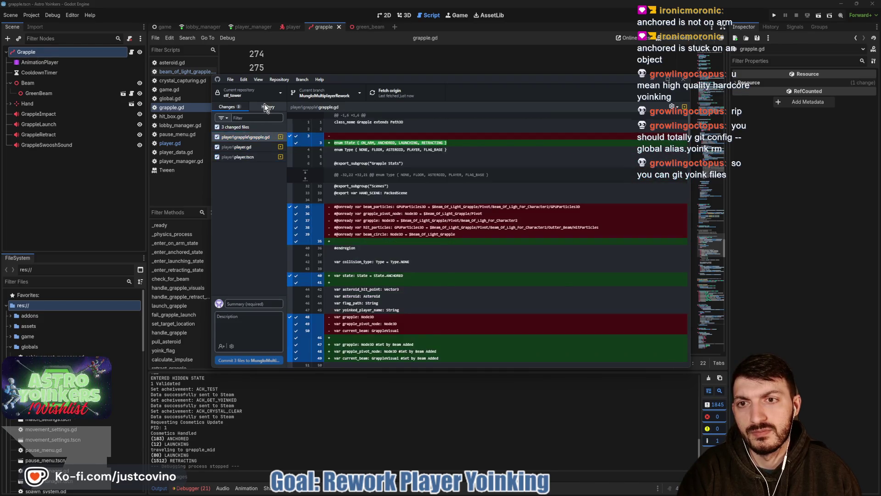
pyautogui.click(238, 133)
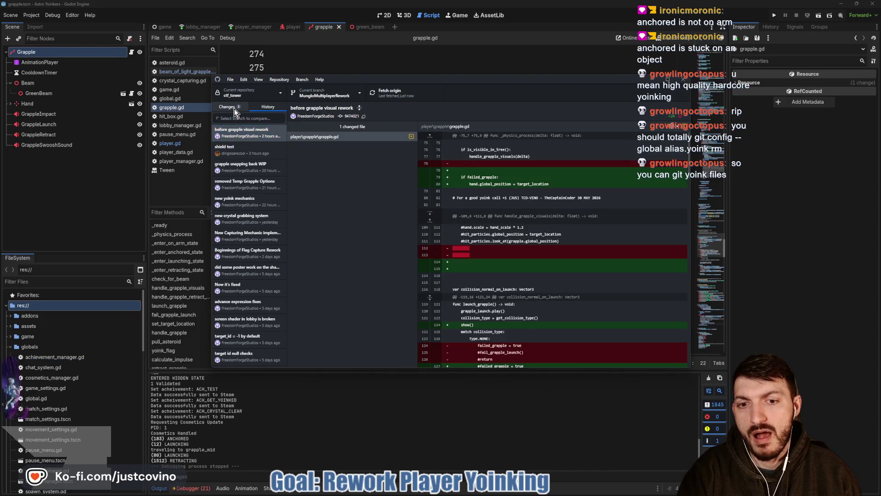
pyautogui.click(229, 107)
pyautogui.click(349, 421)
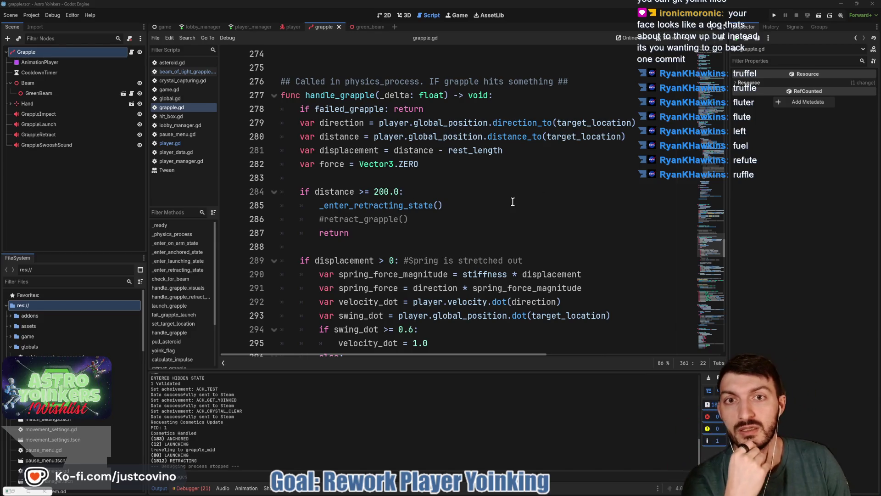
pyautogui.scroll(3, 454, 220)
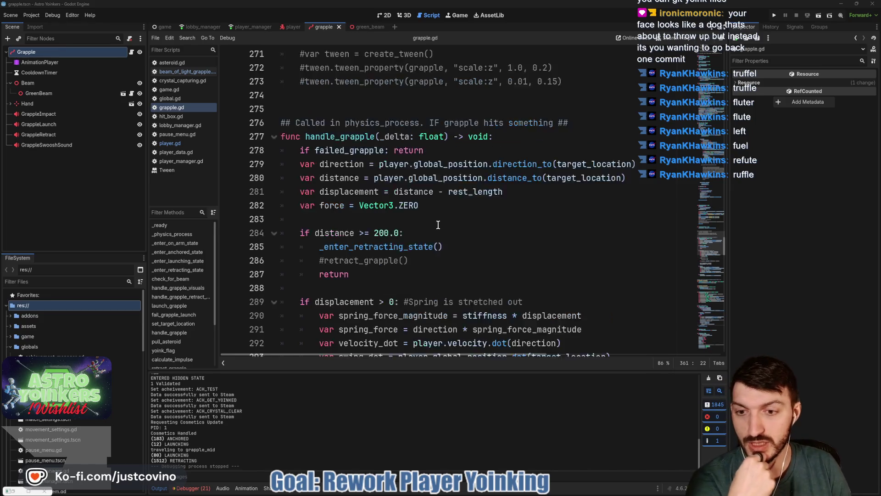
pyautogui.scroll(-5, 438, 225)
pyautogui.scroll(-4, 438, 225)
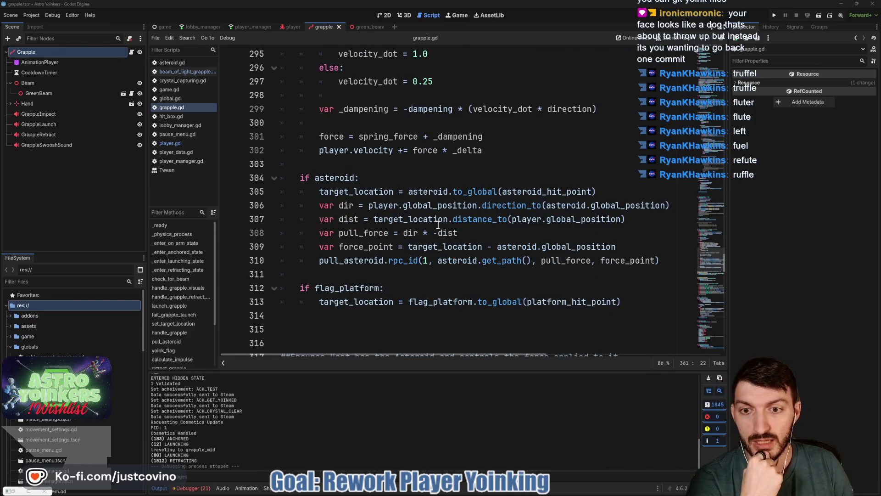
pyautogui.scroll(-3, 438, 225)
pyautogui.scroll(12, 438, 225)
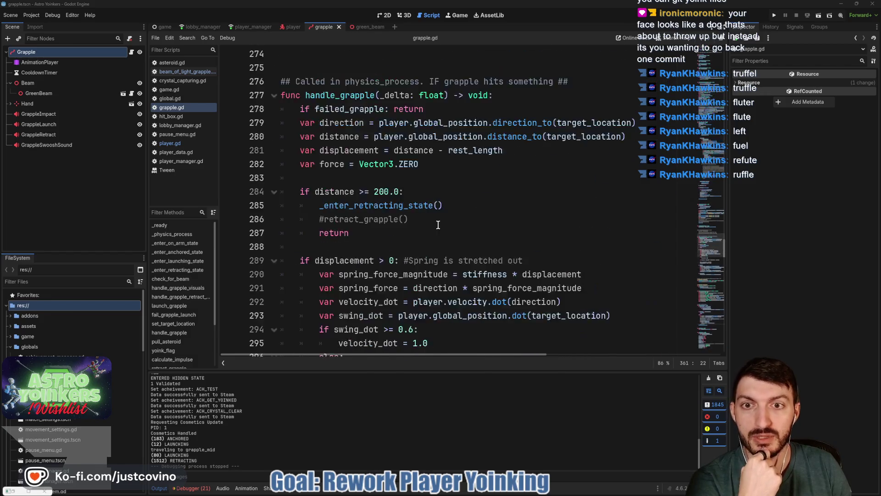
pyautogui.doubleClick(426, 219)
pyautogui.click(295, 177)
pyautogui.doubleClick(339, 177)
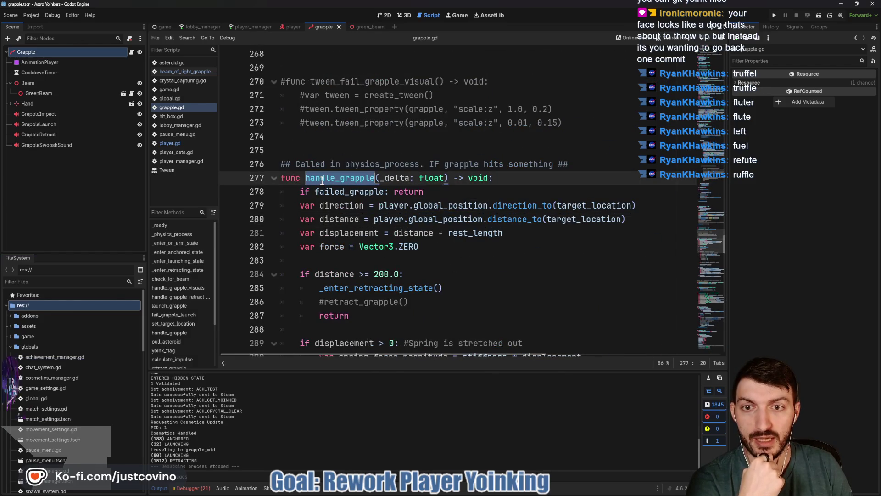
pyautogui.scroll(-2, 321, 181)
pyautogui.scroll(-20, 322, 180)
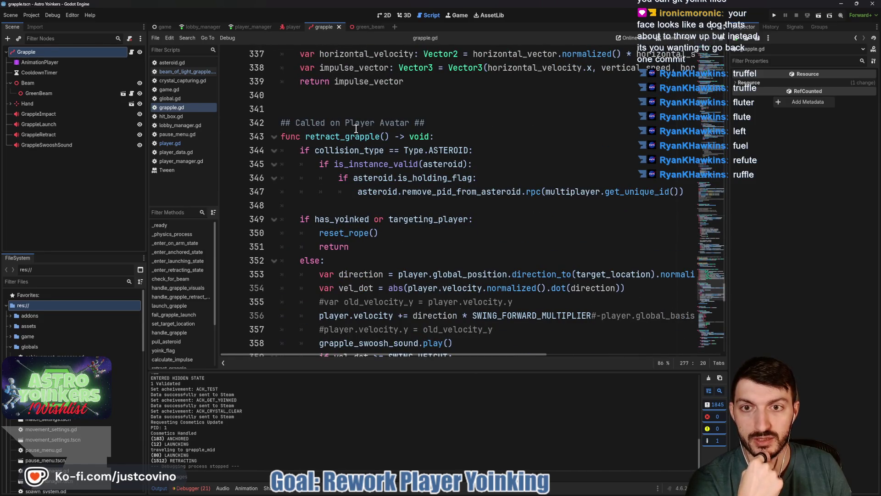
pyautogui.doubleClick(346, 136)
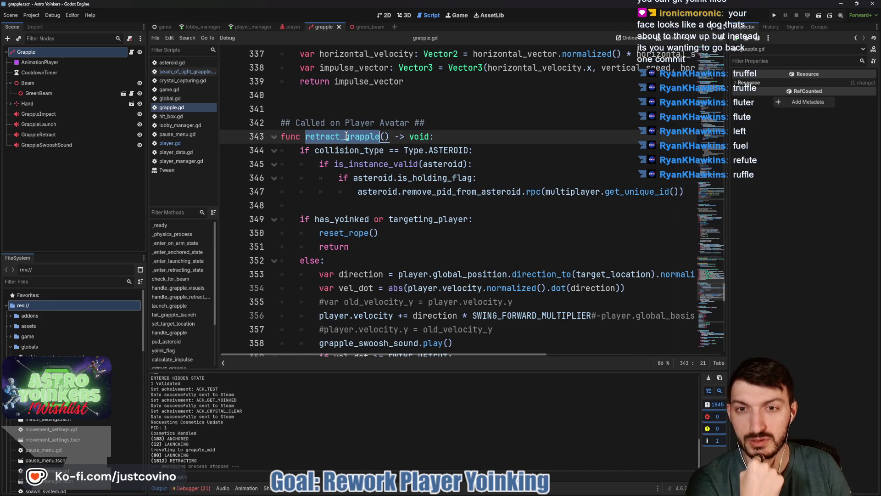
pyautogui.scroll(-4, 343, 142)
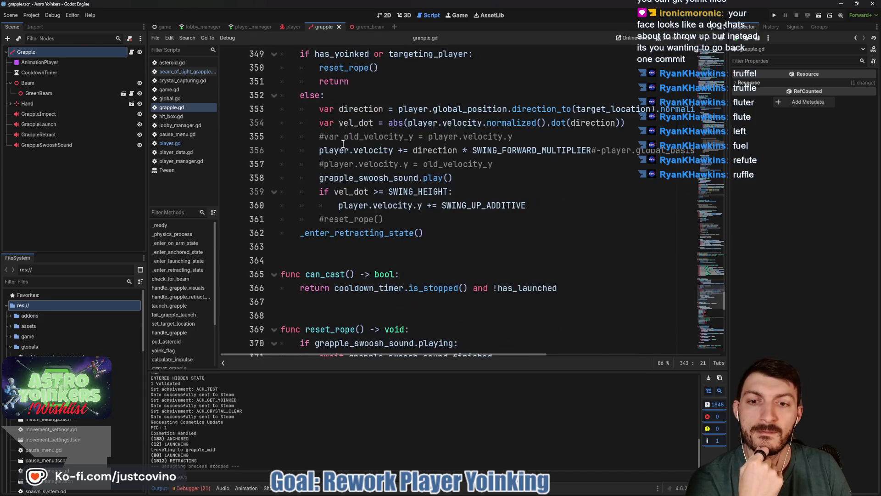
pyautogui.scroll(-7, 364, 235)
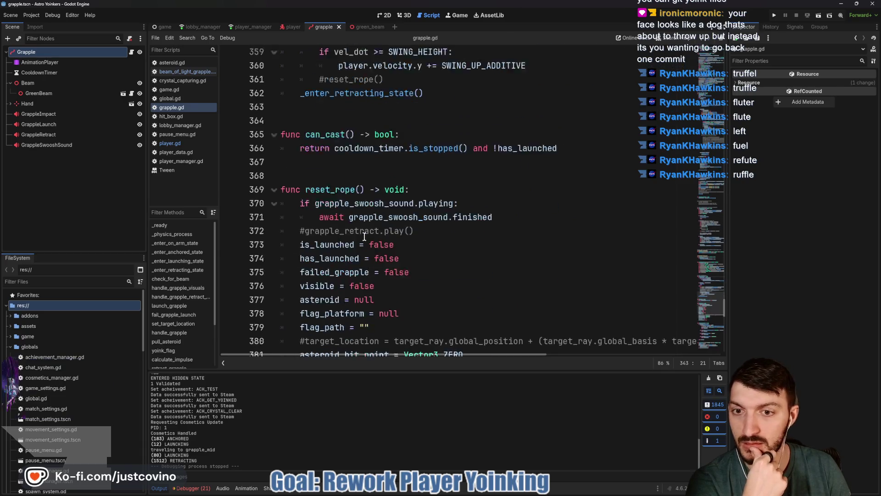
pyautogui.scroll(-9, 358, 232)
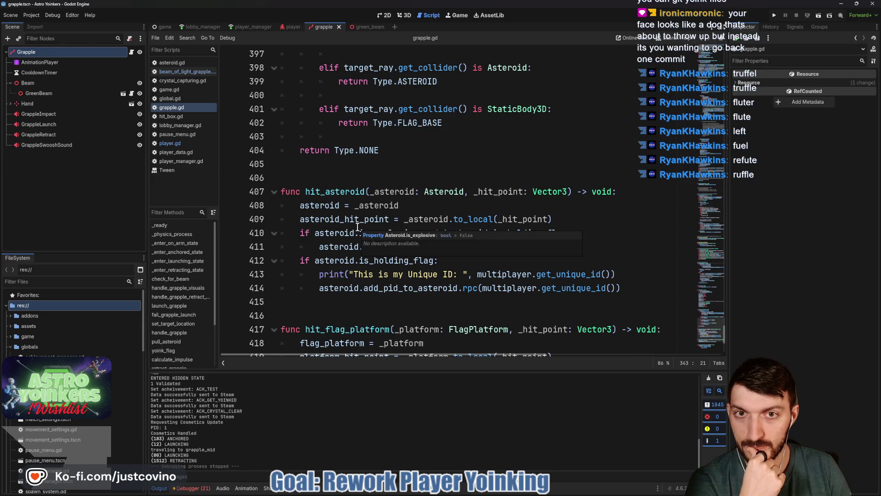
pyautogui.scroll(15, 358, 227)
pyautogui.scroll(-19, 357, 227)
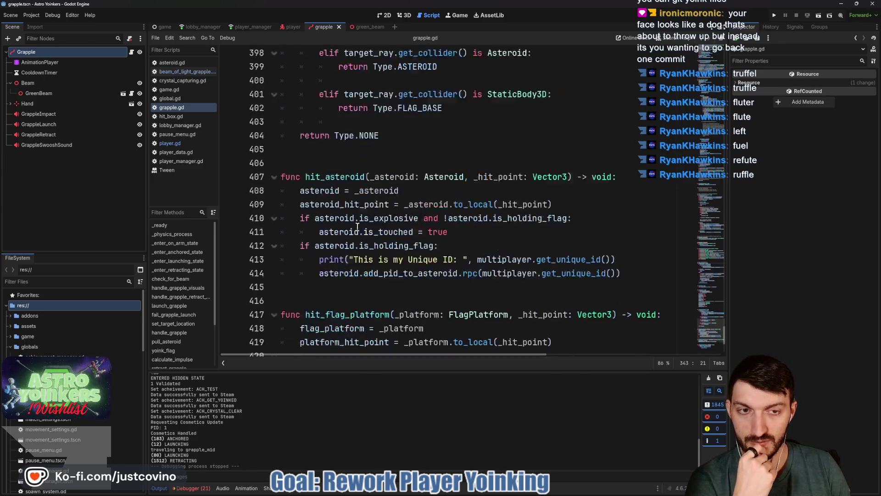
pyautogui.scroll(20, 357, 227)
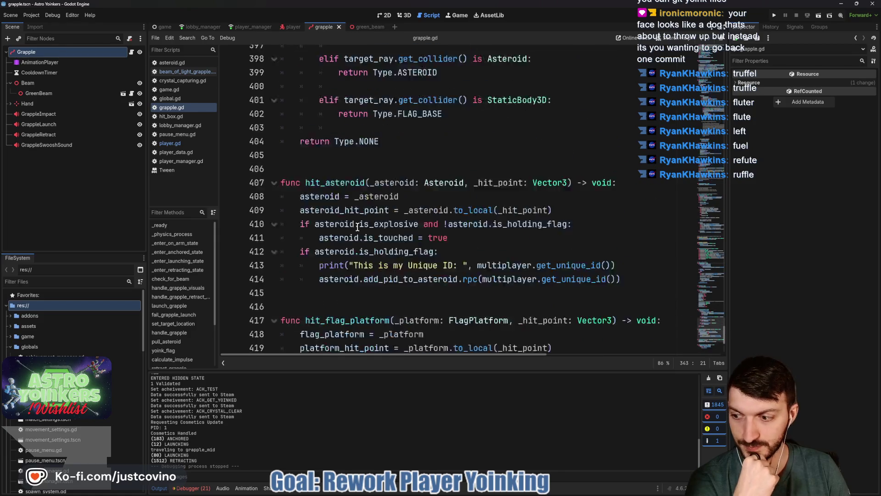
pyautogui.scroll(20, 358, 227)
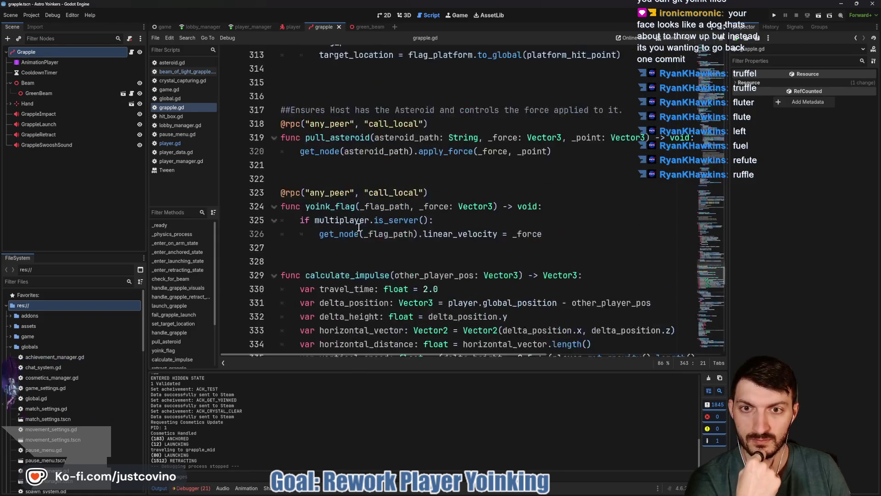
pyautogui.scroll(11, 359, 227)
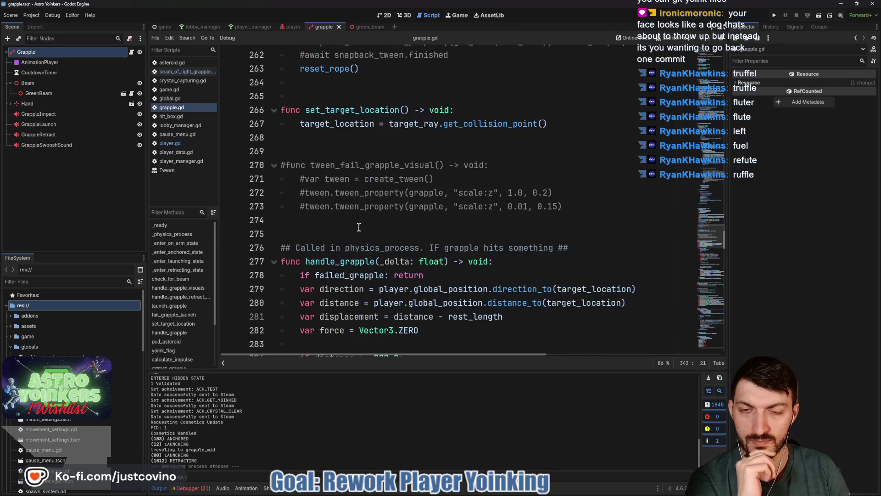
pyautogui.scroll(3, 359, 227)
pyautogui.scroll(-4, 359, 227)
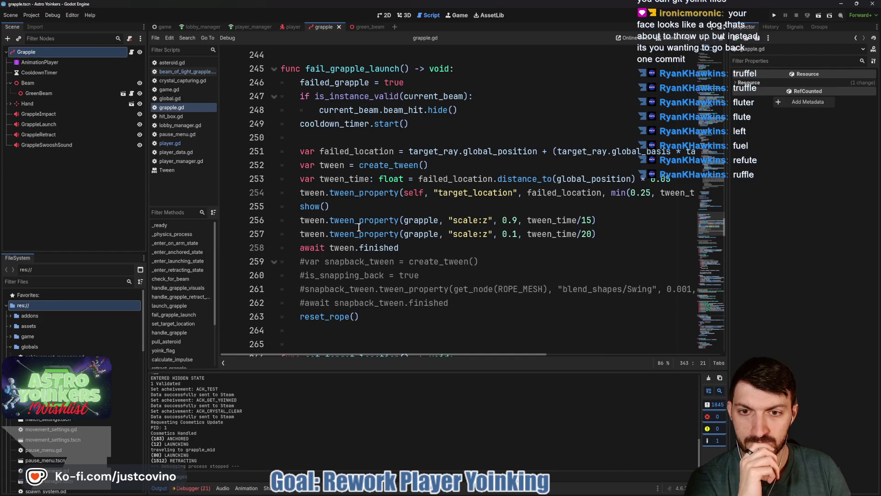
pyautogui.scroll(11, 359, 227)
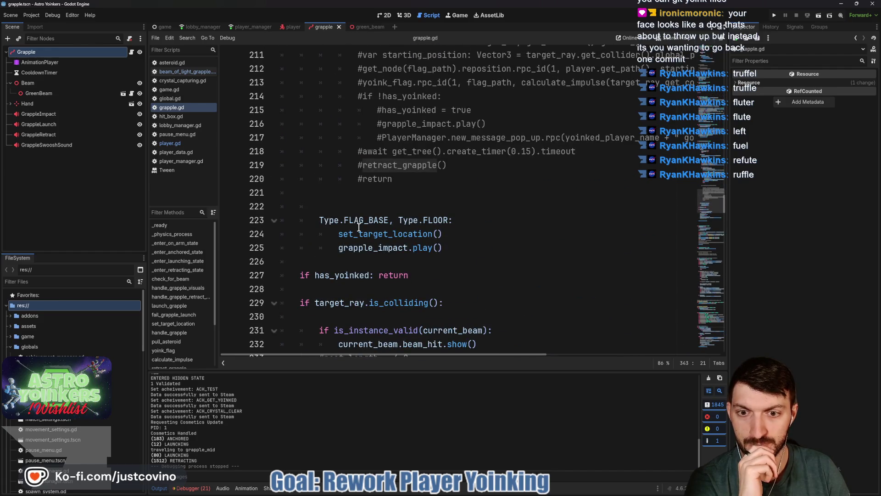
pyautogui.scroll(15, 358, 227)
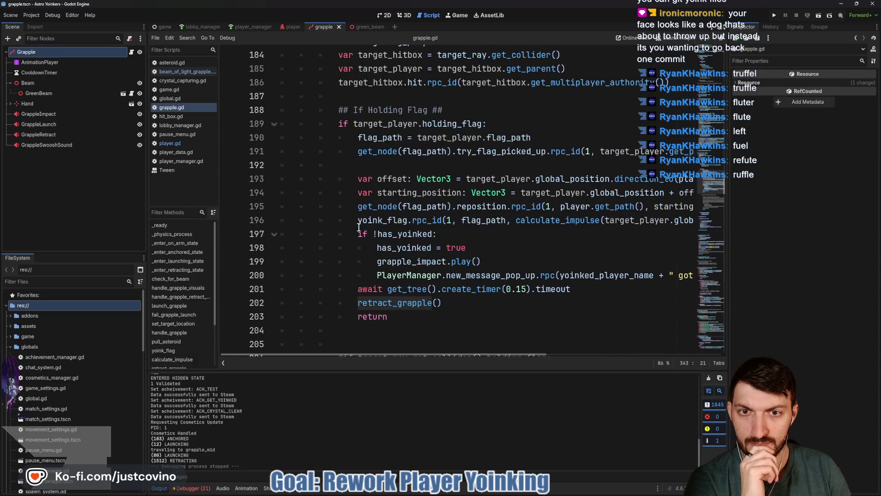
pyautogui.scroll(2, 358, 227)
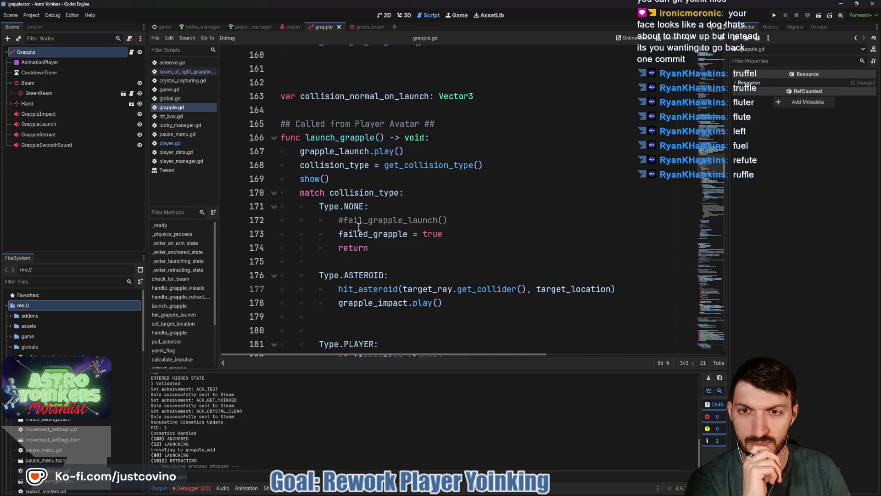
pyautogui.doubleClick(342, 139)
pyautogui.scroll(-8, 397, 208)
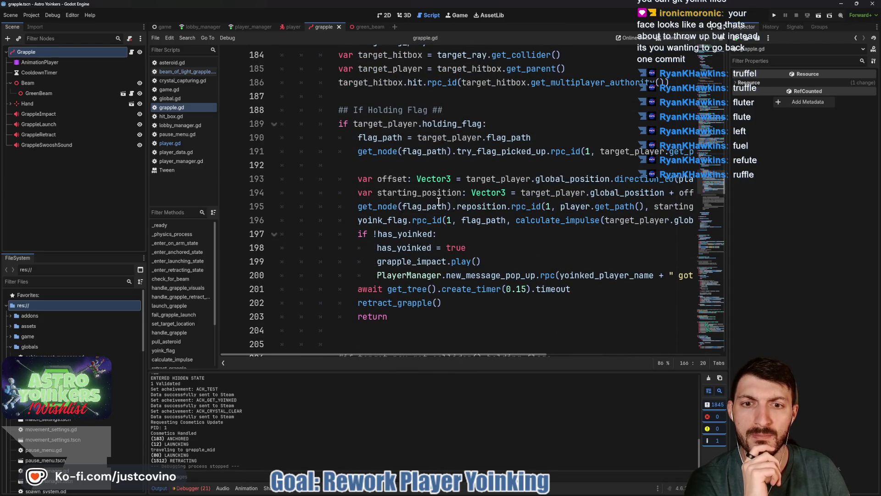
pyautogui.scroll(3, 435, 200)
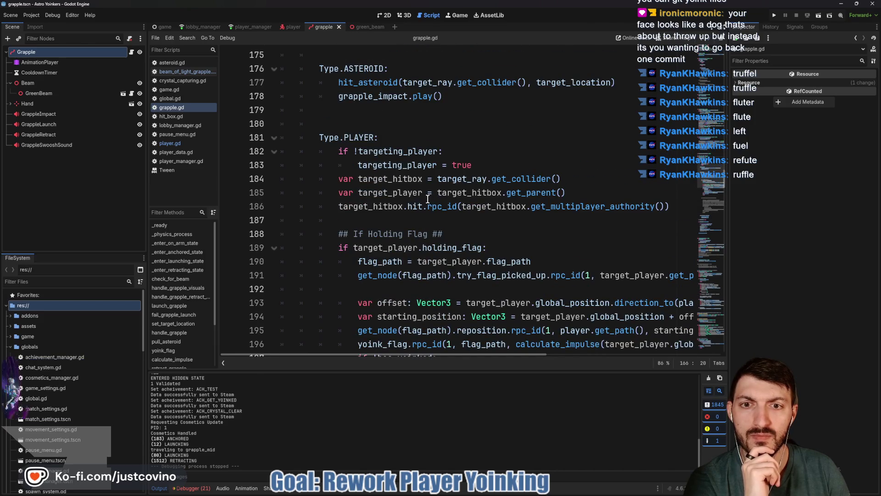
pyautogui.scroll(1, 427, 199)
pyautogui.scroll(3, 426, 198)
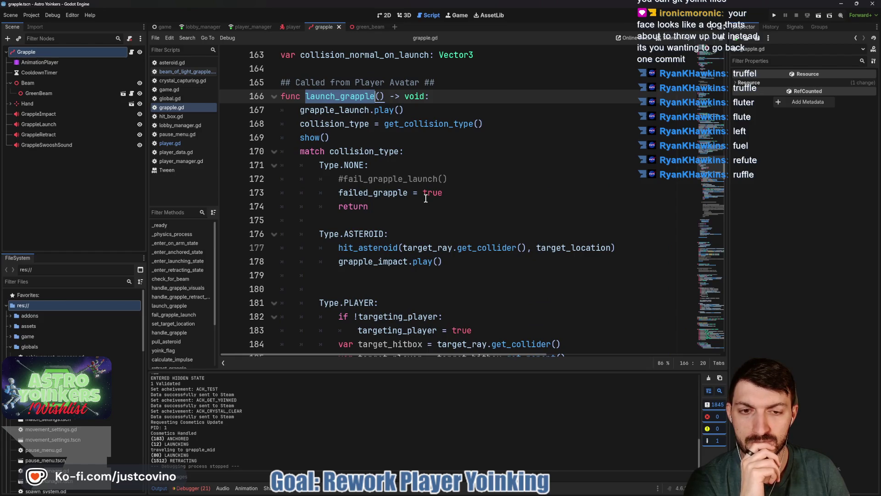
pyautogui.scroll(1, 425, 198)
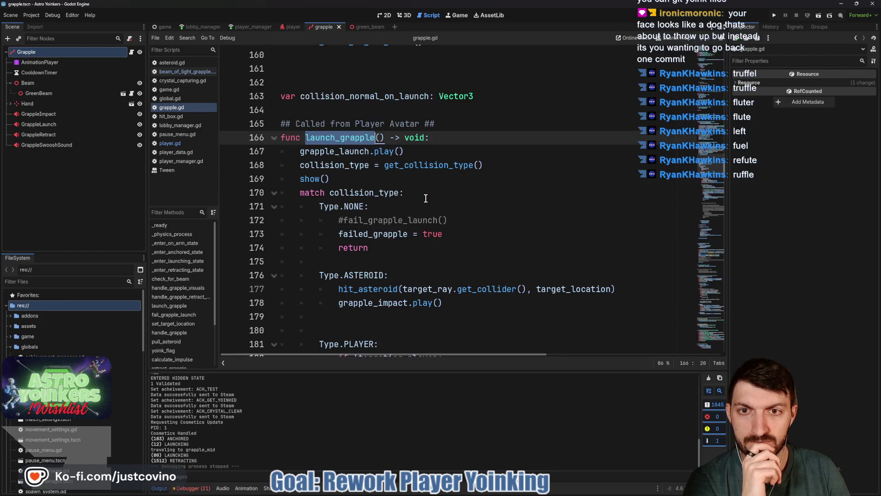
pyautogui.scroll(7, 425, 198)
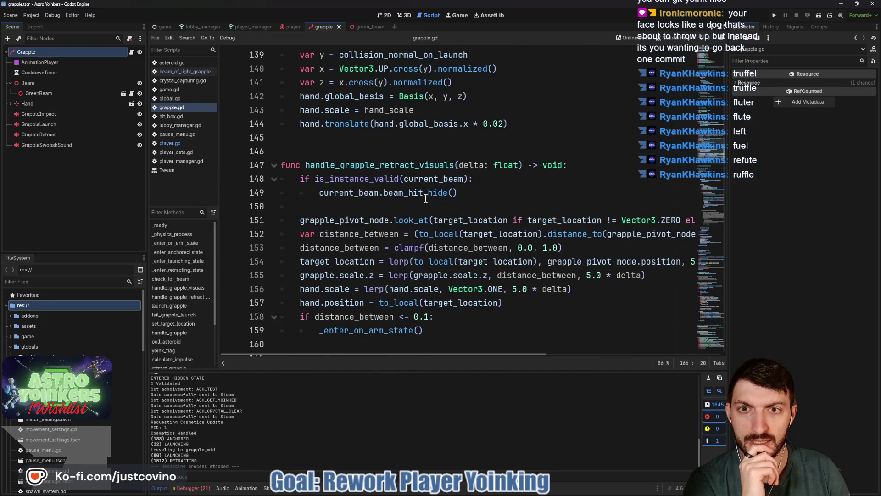
pyautogui.scroll(7, 426, 198)
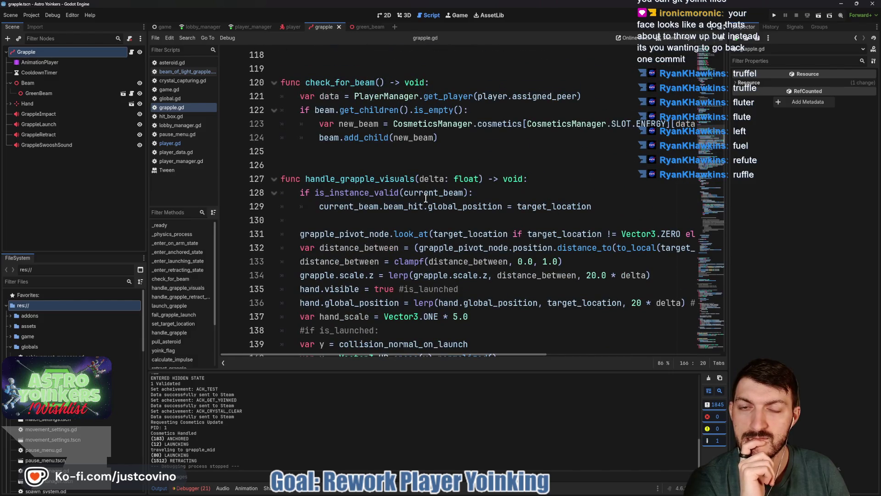
pyautogui.scroll(1, 426, 199)
pyautogui.scroll(3, 426, 199)
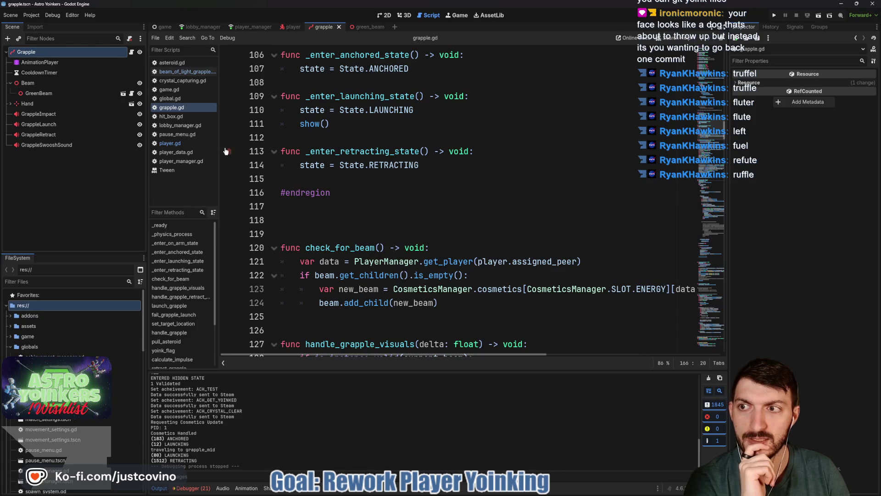
pyautogui.rightClick(183, 108)
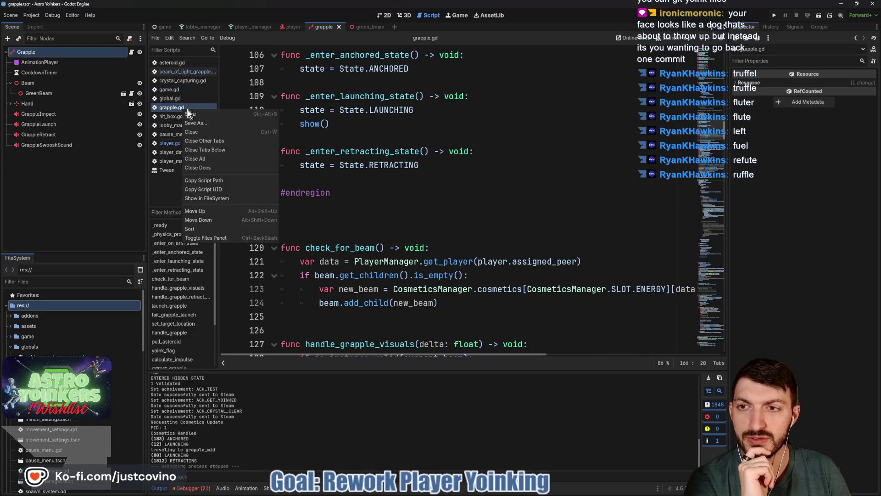
# Close every open script except grapple.gd using Close Other Tabs
pyautogui.click(217, 148)
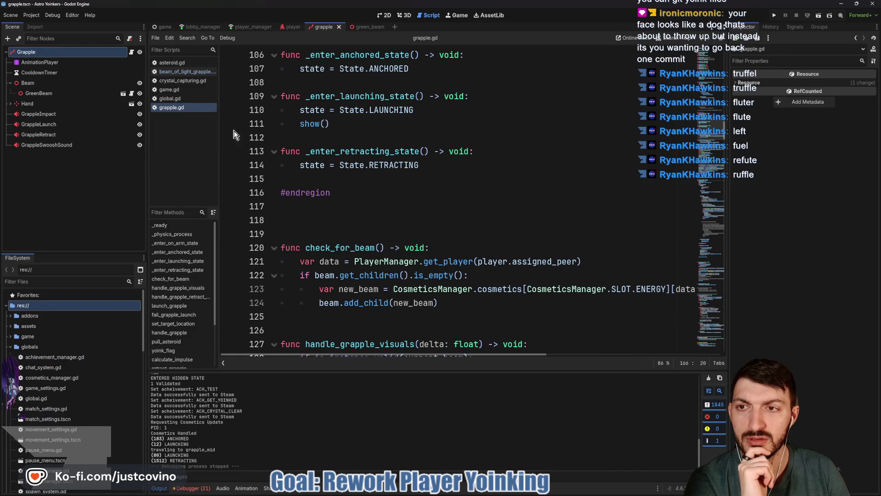
pyautogui.rightClick(172, 107)
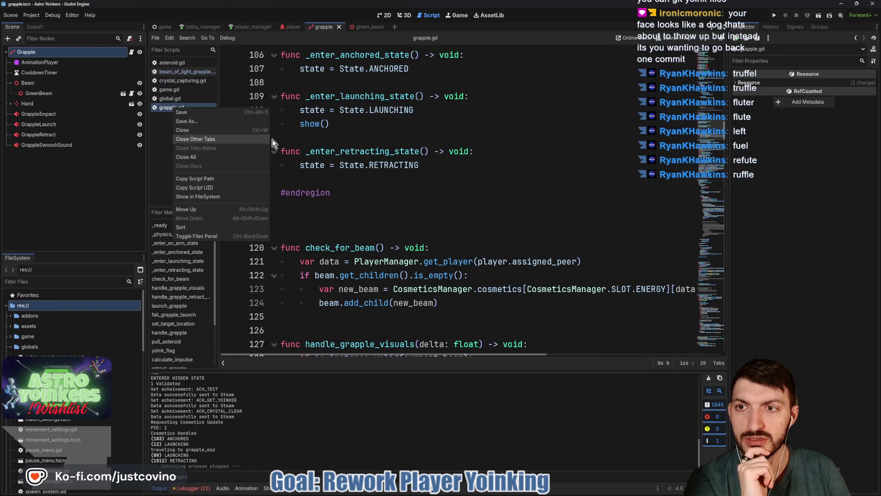
pyautogui.click(220, 139)
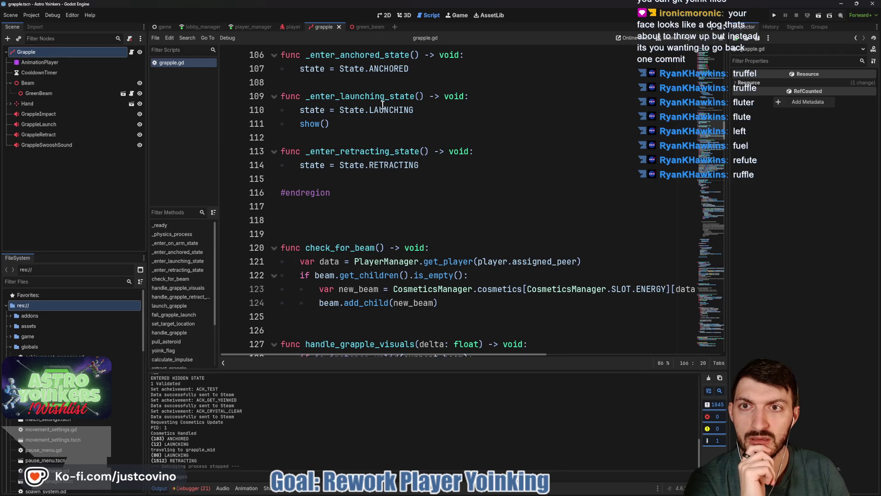
# Look over player.gd in the player scene, then return to grapple.gd
pyautogui.click(288, 29)
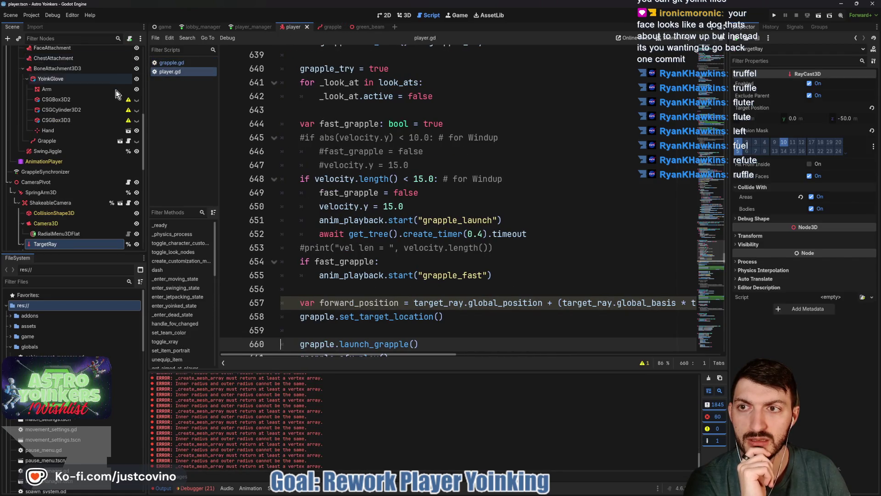
pyautogui.scroll(5, 114, 92)
pyautogui.scroll(-3, 422, 186)
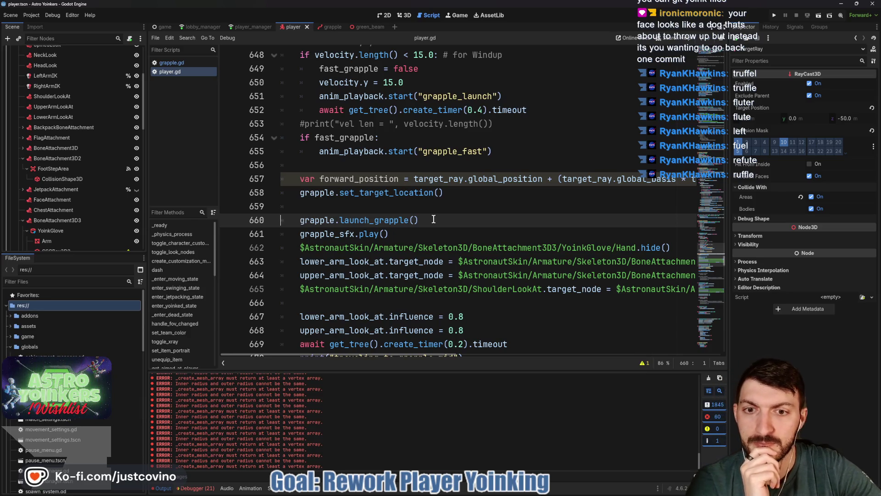
pyautogui.scroll(1, 431, 220)
pyautogui.scroll(2, 432, 220)
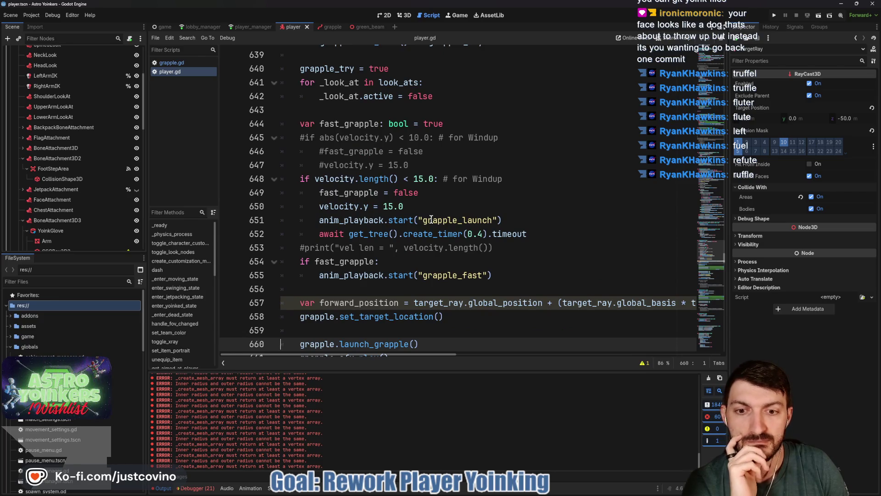
pyautogui.scroll(3, 431, 219)
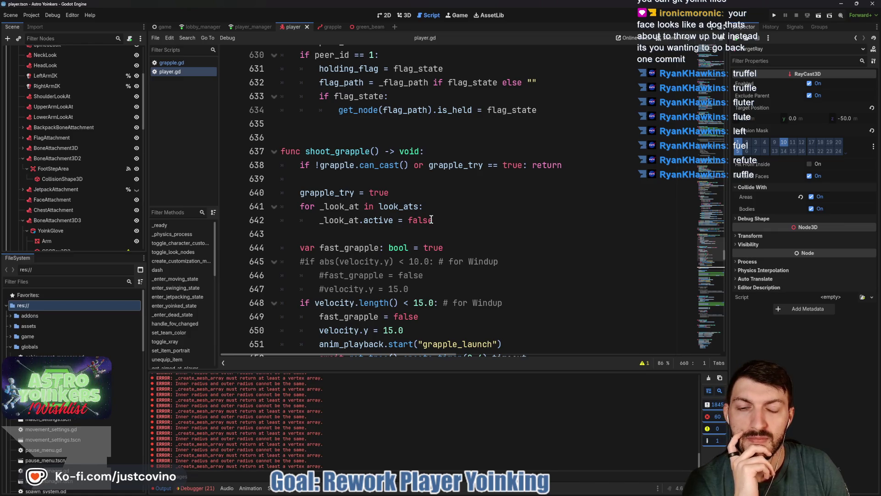
pyautogui.scroll(-5, 431, 220)
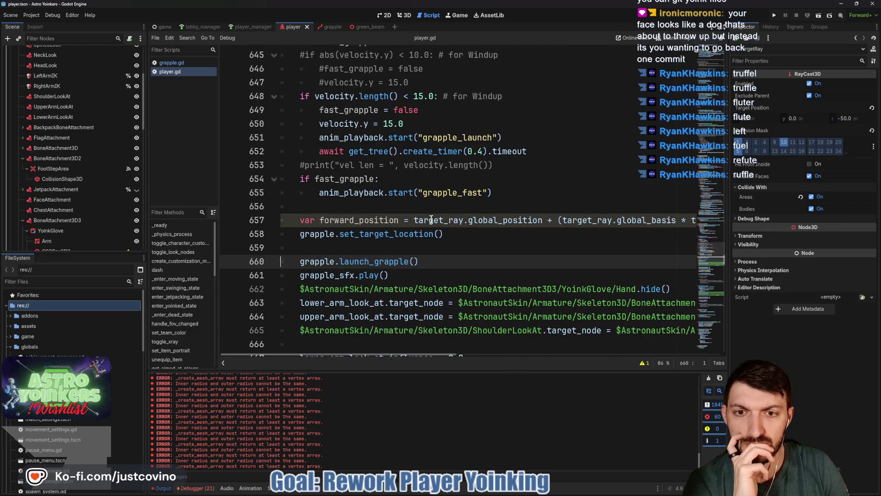
pyautogui.scroll(-2, 431, 220)
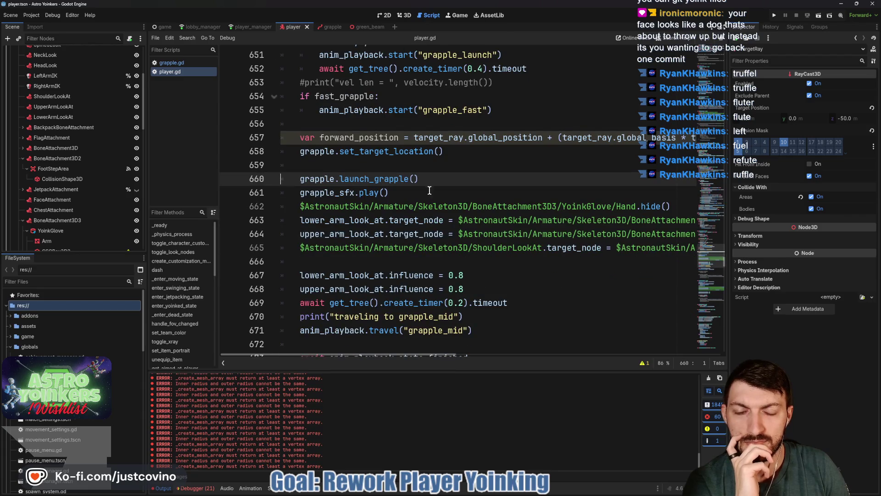
pyautogui.click(171, 62)
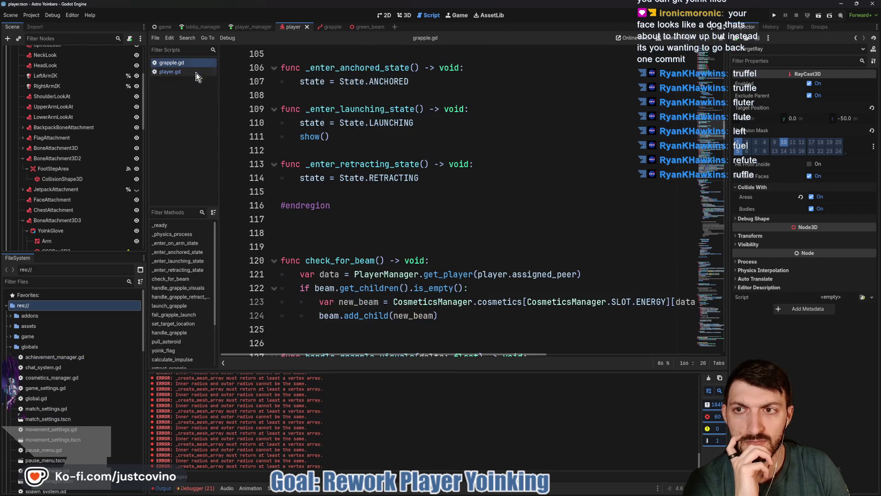
pyautogui.scroll(3, 412, 202)
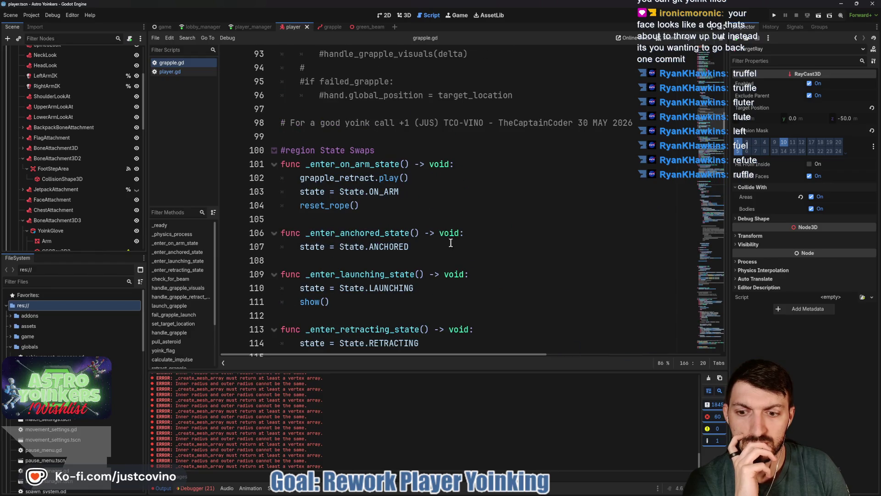
pyautogui.click(708, 377)
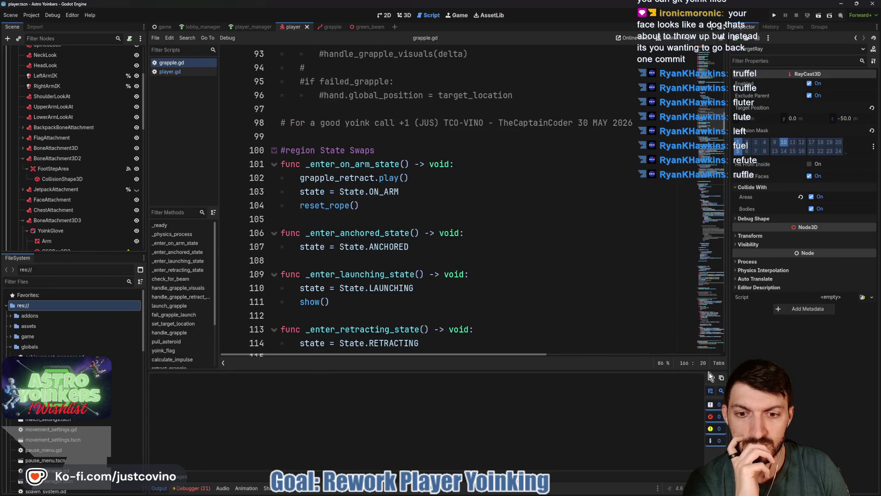
pyautogui.click(162, 489)
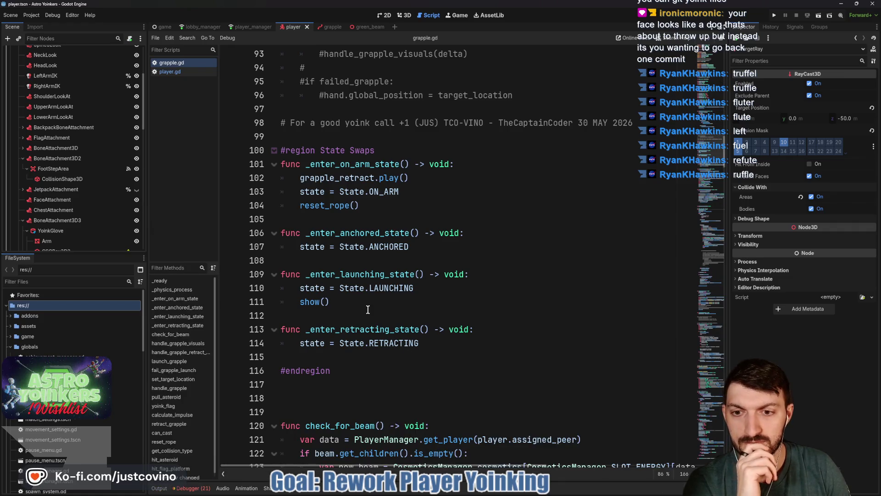
pyautogui.click(363, 259)
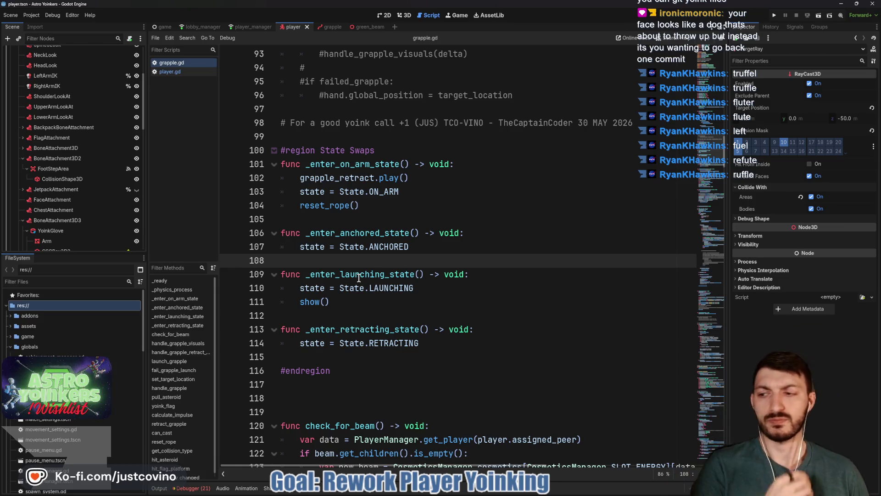
pyautogui.scroll(9, 357, 278)
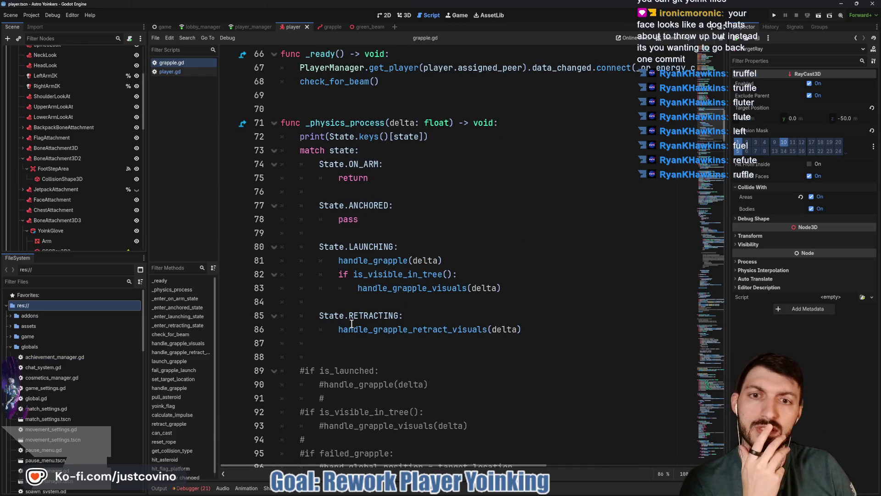
pyautogui.scroll(3, 373, 288)
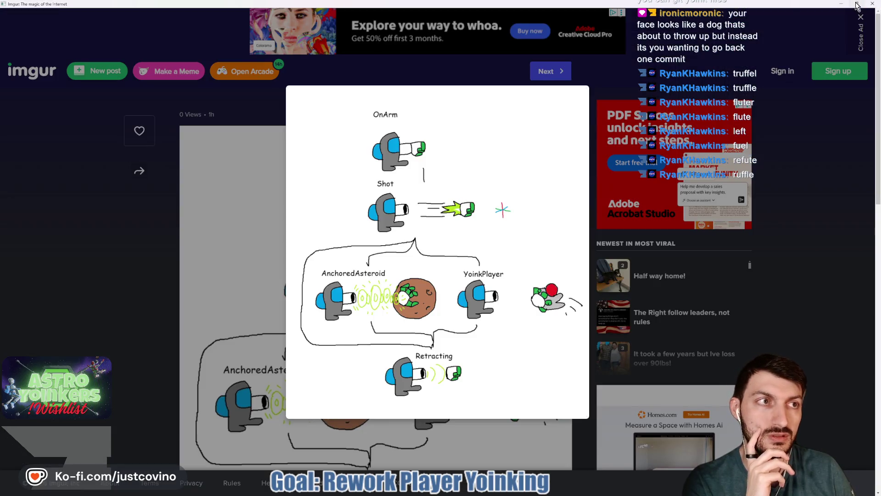
pyautogui.click(856, 6)
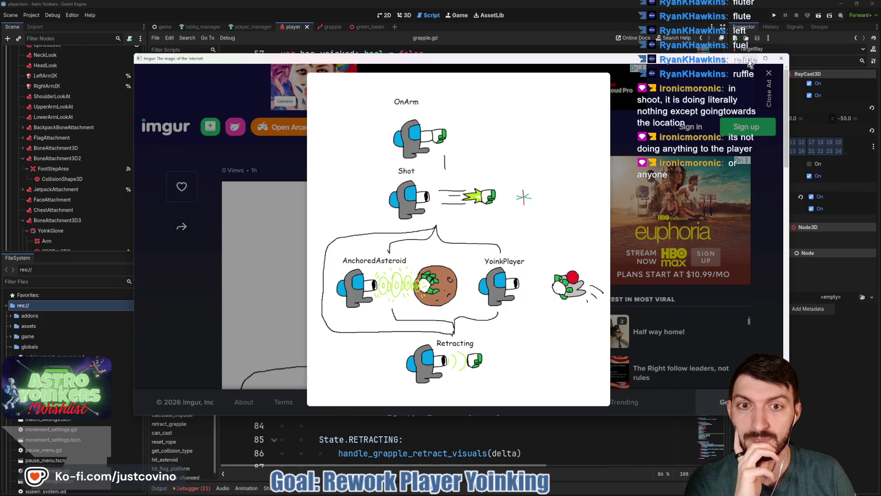
# Minimize the Imgur diagram, glance at player.gd, and fold grapple.gd's #region Nodes
pyautogui.click(748, 60)
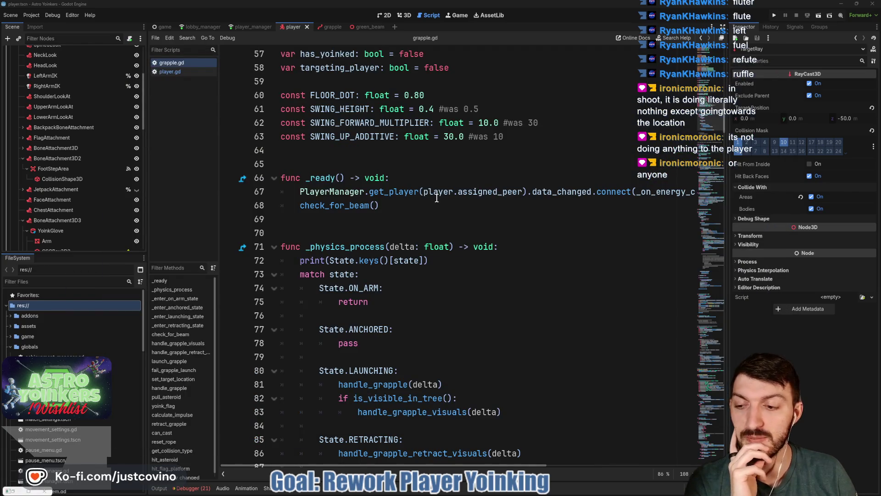
pyautogui.scroll(11, 441, 201)
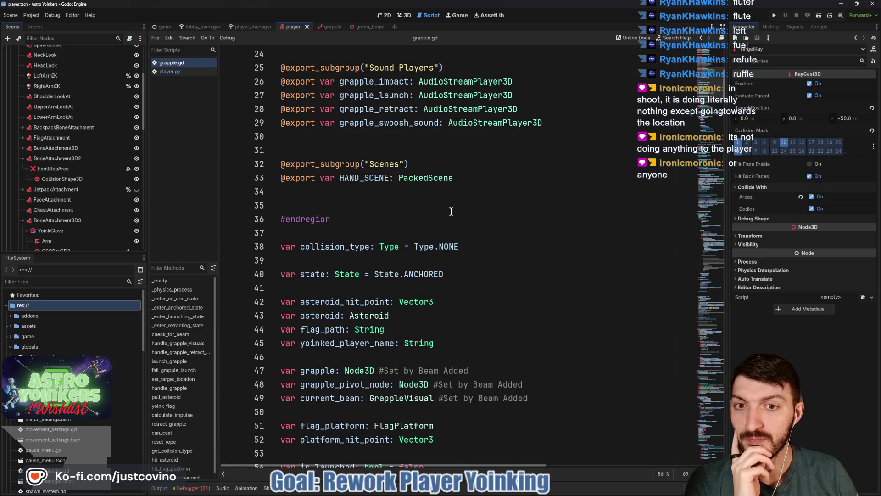
pyautogui.click(172, 71)
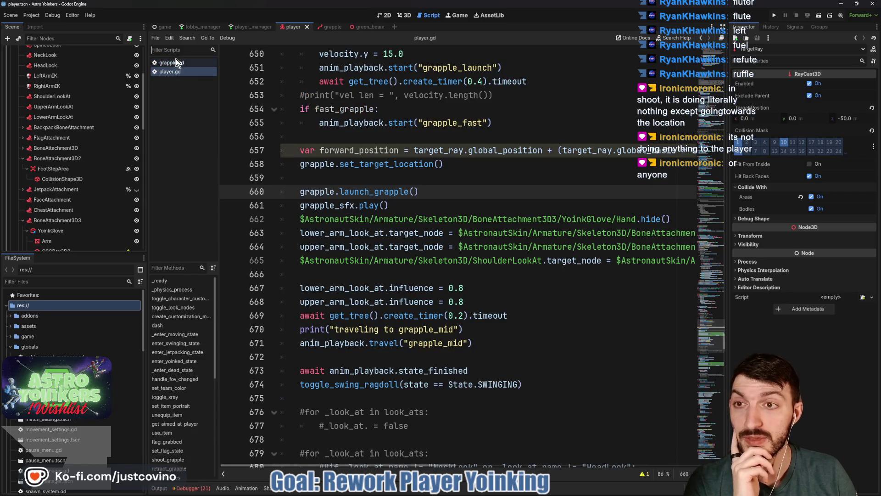
pyautogui.click(175, 61)
pyautogui.scroll(6, 463, 191)
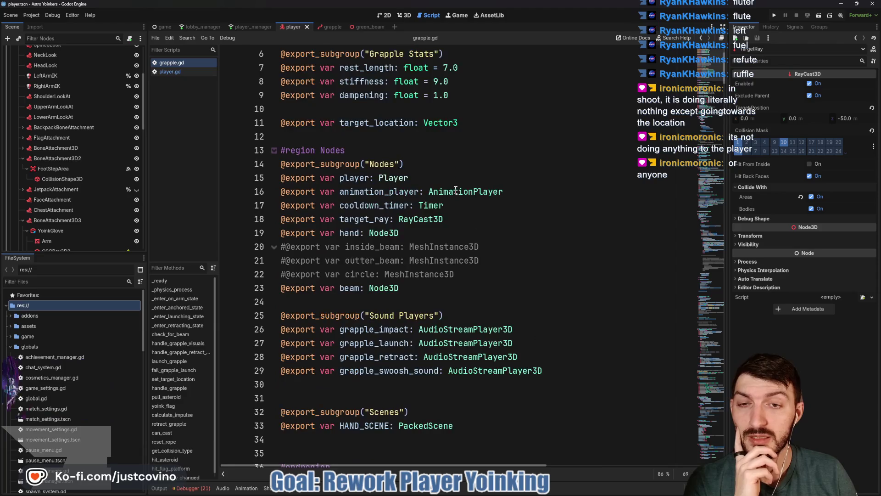
pyautogui.scroll(-2, 455, 190)
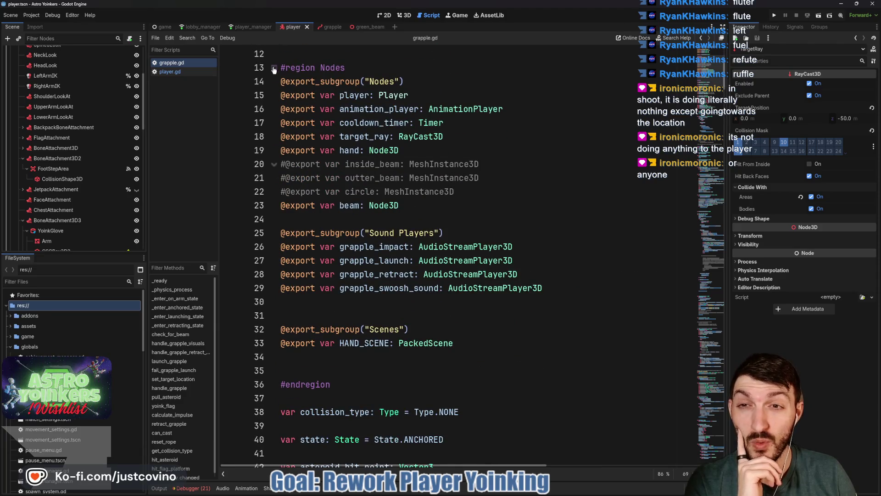
pyautogui.click(273, 68)
pyautogui.scroll(-10, 386, 152)
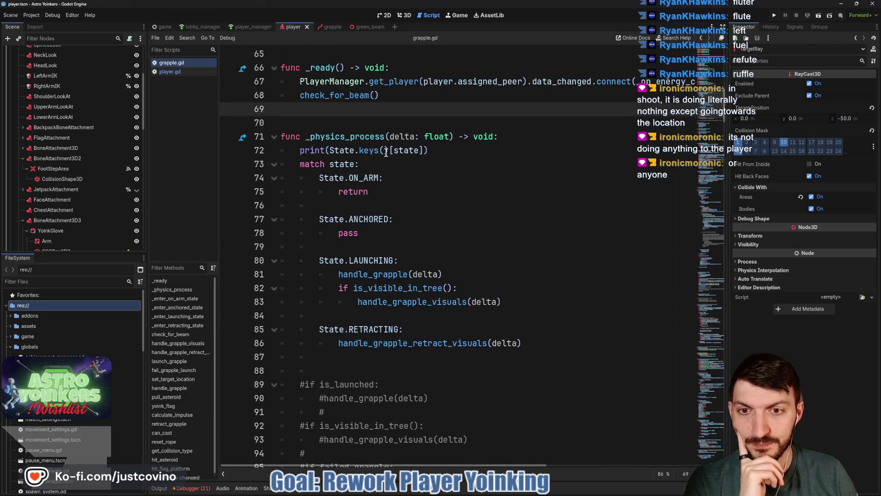
# Highlight the ON_ARM, LAUNCHING, ANCHORED and RETRACTING cases and their calls in _physics_process
pyautogui.doubleClick(359, 178)
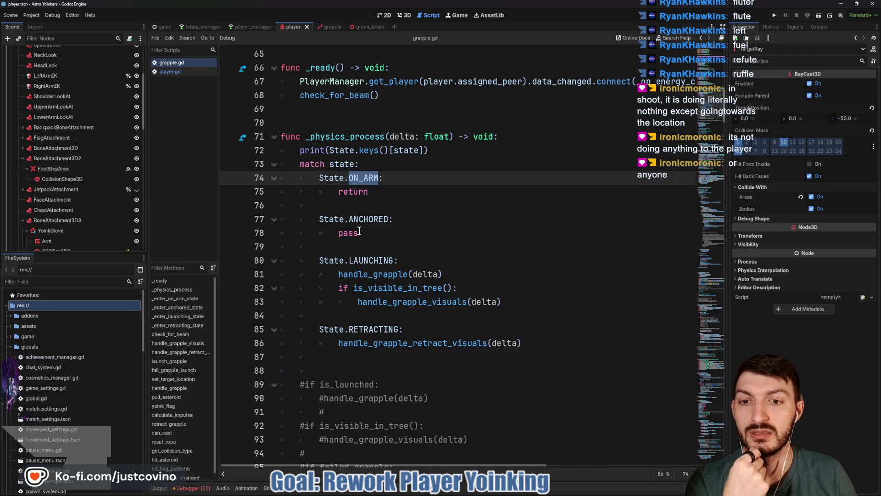
pyautogui.click(351, 260)
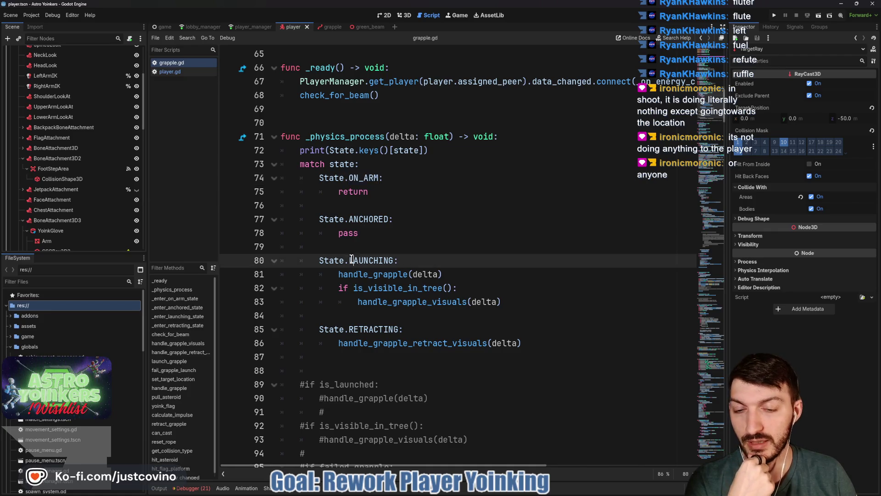
pyautogui.moveTo(320, 261); pyautogui.dragTo(445, 267)
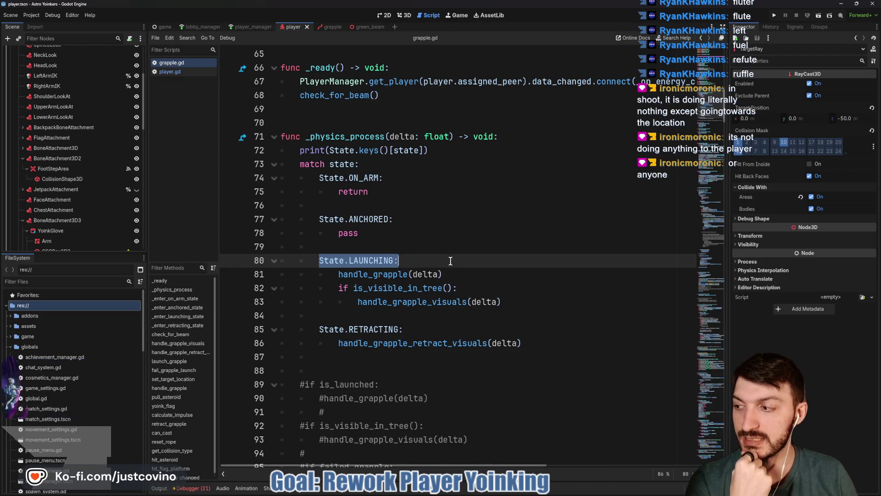
pyautogui.doubleClick(372, 218)
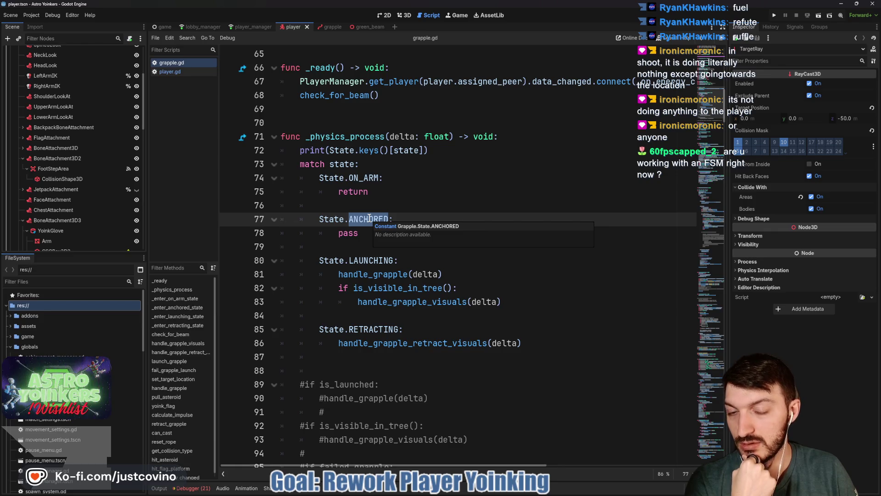
pyautogui.click(525, 275)
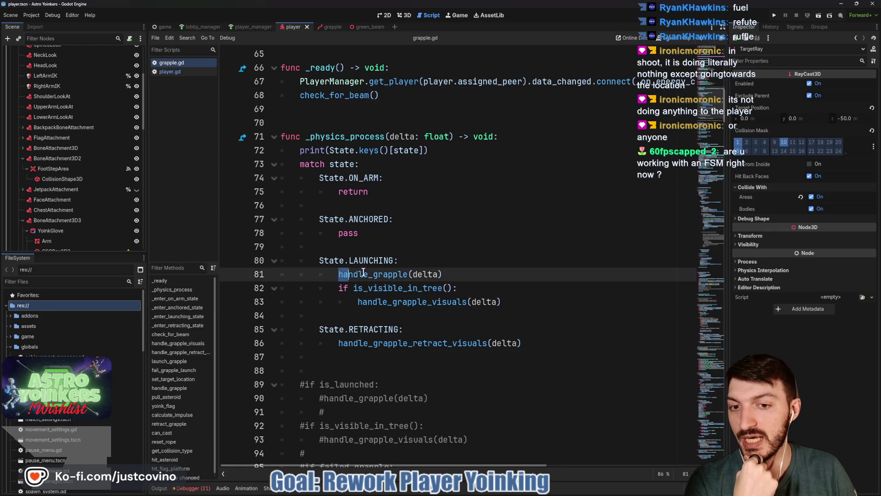
pyautogui.hotkey('shift', 'Home')
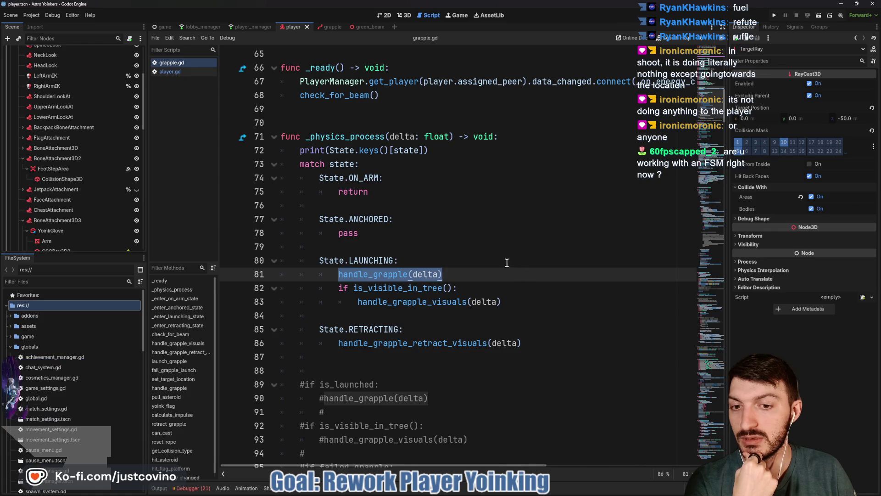
pyautogui.moveTo(330, 337); pyautogui.dragTo(517, 349)
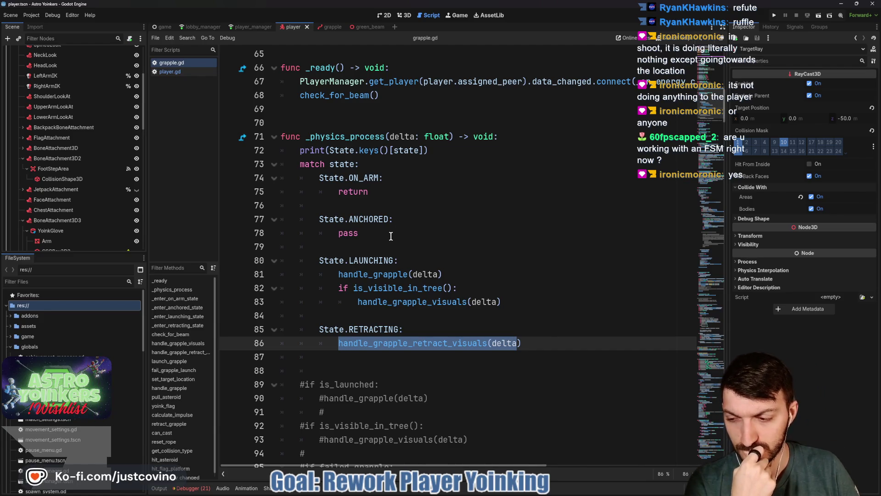
pyautogui.doubleClick(373, 191)
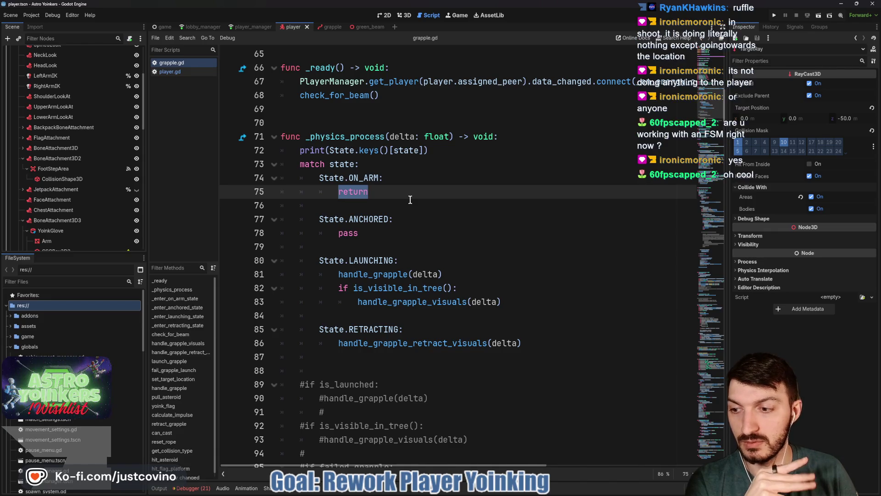
pyautogui.scroll(-1, 413, 217)
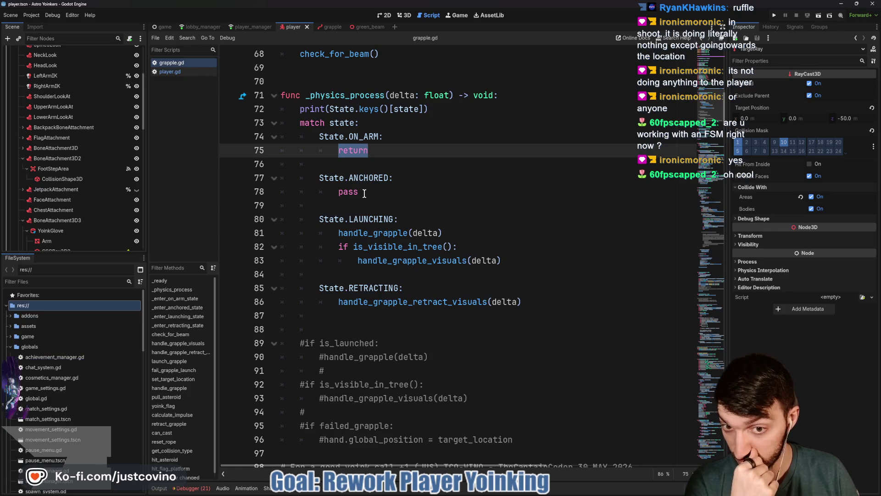
pyautogui.doubleClick(362, 220)
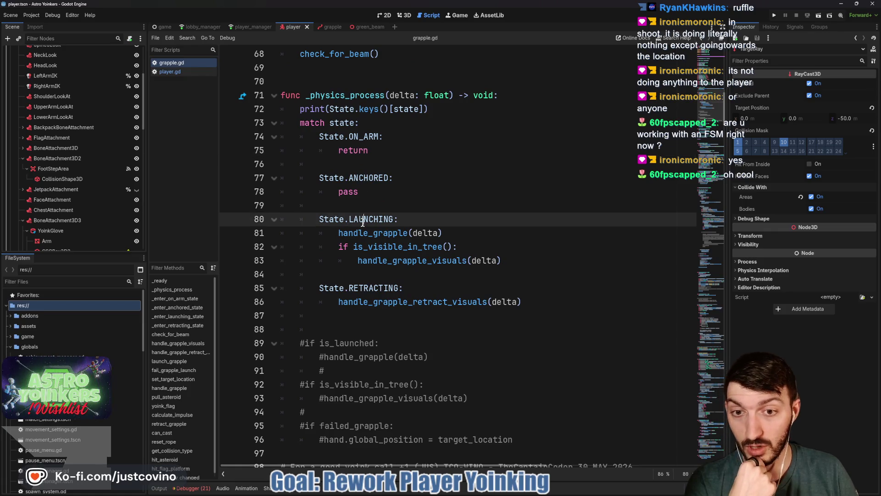
# Replace pass under State.ANCHORED with handle_grapple(delta)
pyautogui.click(373, 193)
pyautogui.press('BackSpace')
pyautogui.press('BackSpace')
pyautogui.press('BackSpace')
pyautogui.press('BackSpace')
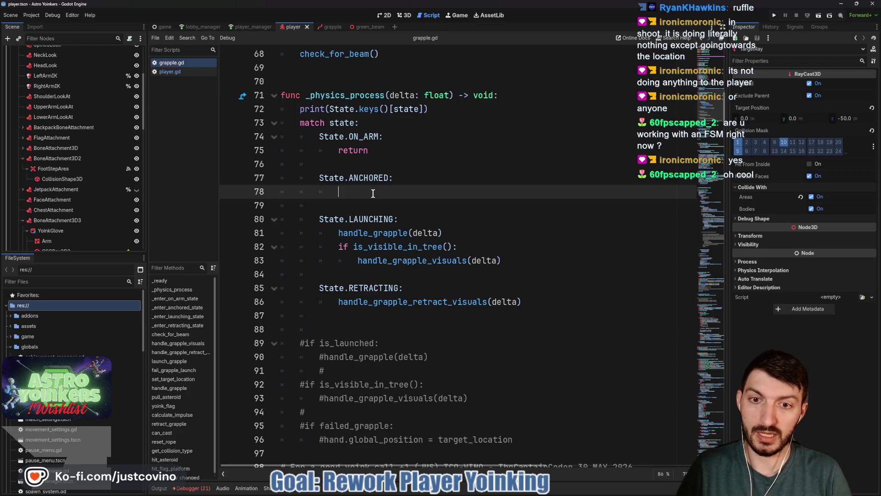
pyautogui.write('handle')
pyautogui.press('Return')
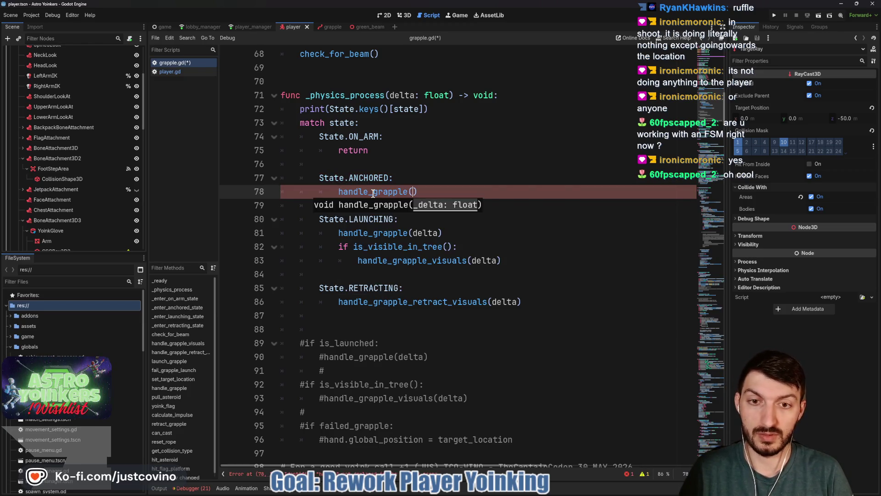
pyautogui.write('delta')
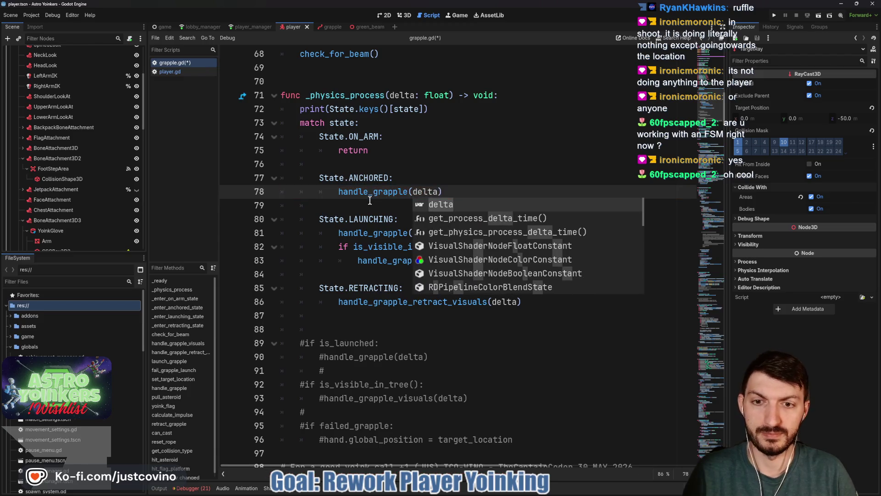
pyautogui.click(373, 209)
# Delete the handle_grapple(delta) call from the State.LAUNCHING case
pyautogui.click(456, 233)
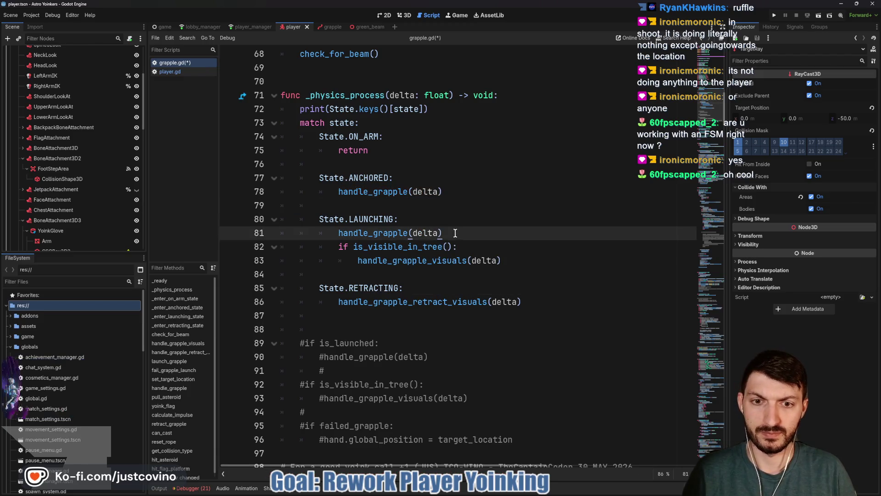
pyautogui.moveTo(458, 245); pyautogui.dragTo(324, 237)
pyautogui.moveTo(459, 234); pyautogui.dragTo(281, 236)
pyautogui.press('BackSpace')
pyautogui.press('BackSpace')
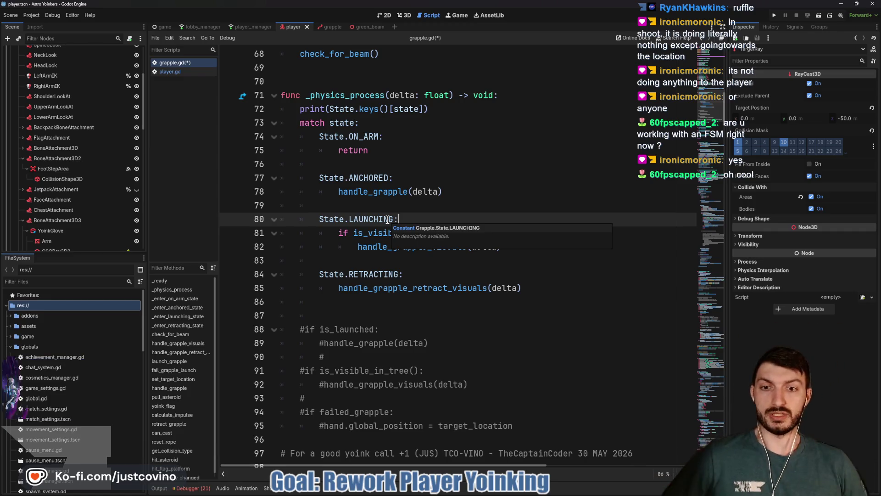
pyautogui.scroll(-4, 387, 219)
pyautogui.scroll(-20, 402, 200)
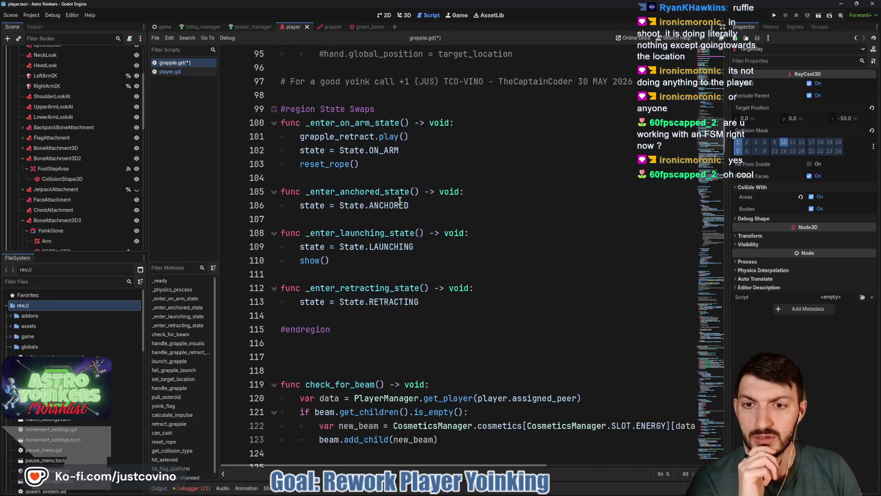
pyautogui.scroll(-2, 390, 211)
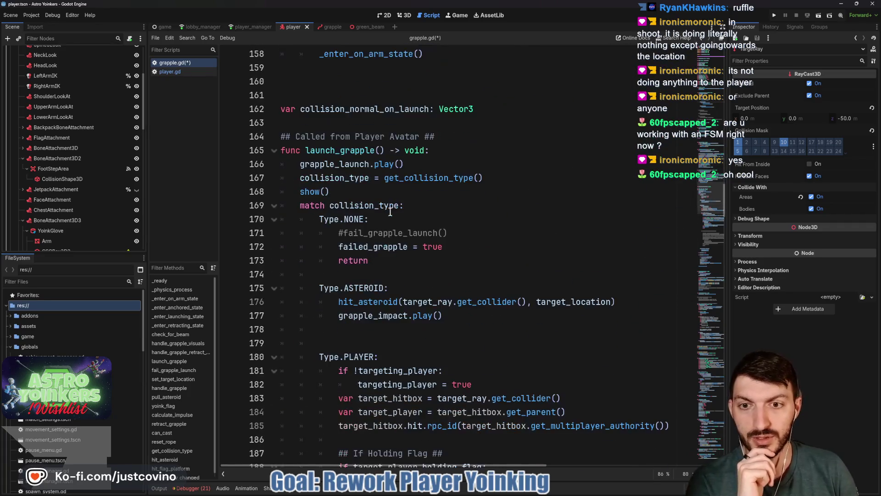
pyautogui.doubleClick(328, 150)
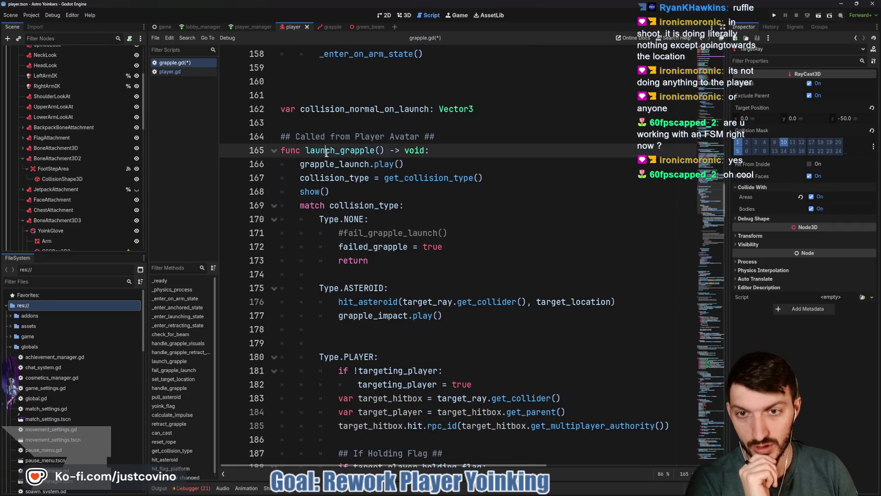
pyautogui.click(329, 179)
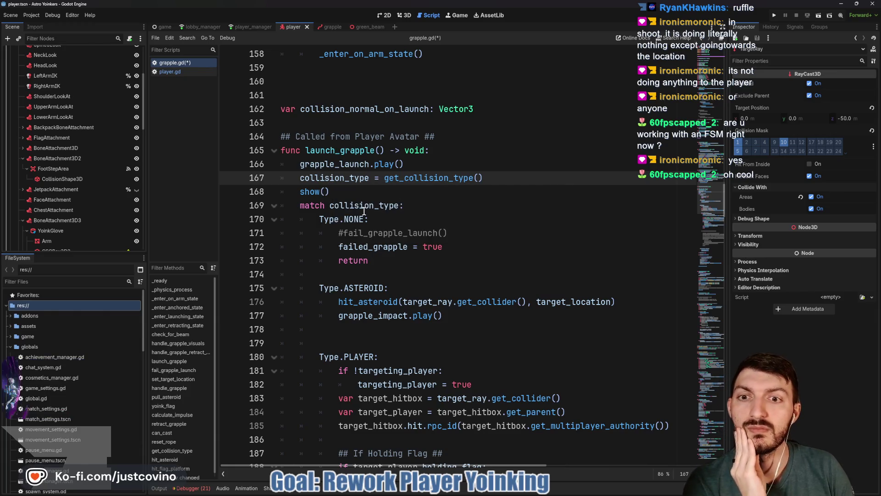
pyautogui.scroll(-3, 362, 204)
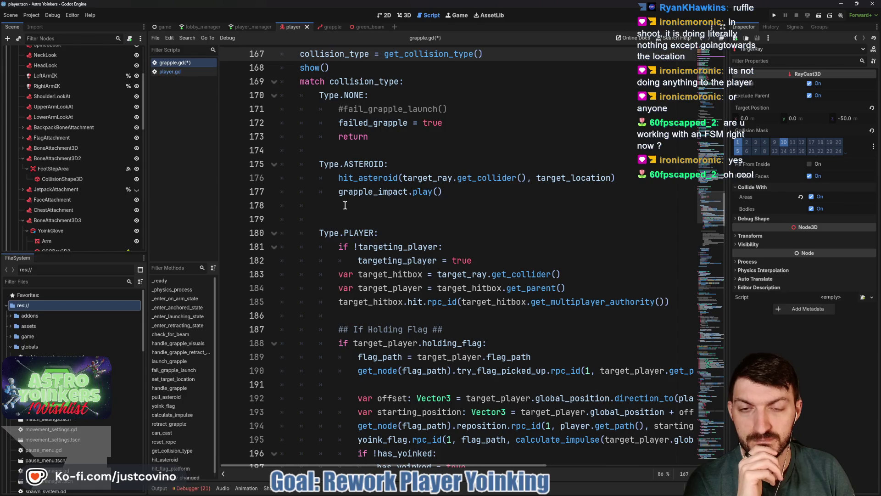
pyautogui.scroll(-3, 345, 205)
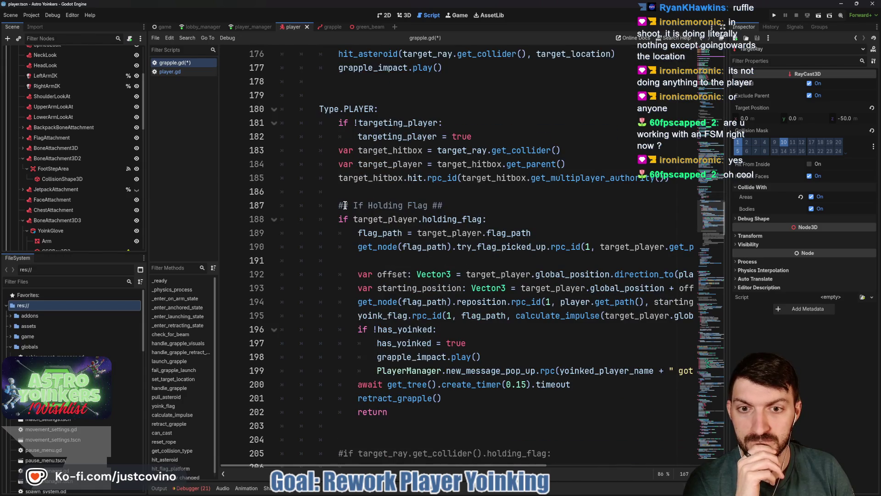
pyautogui.scroll(-7, 345, 205)
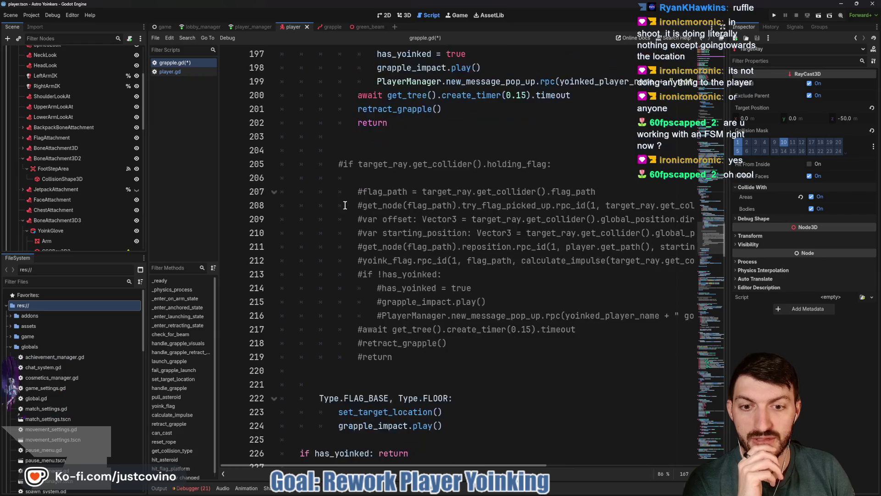
pyautogui.scroll(-7, 345, 205)
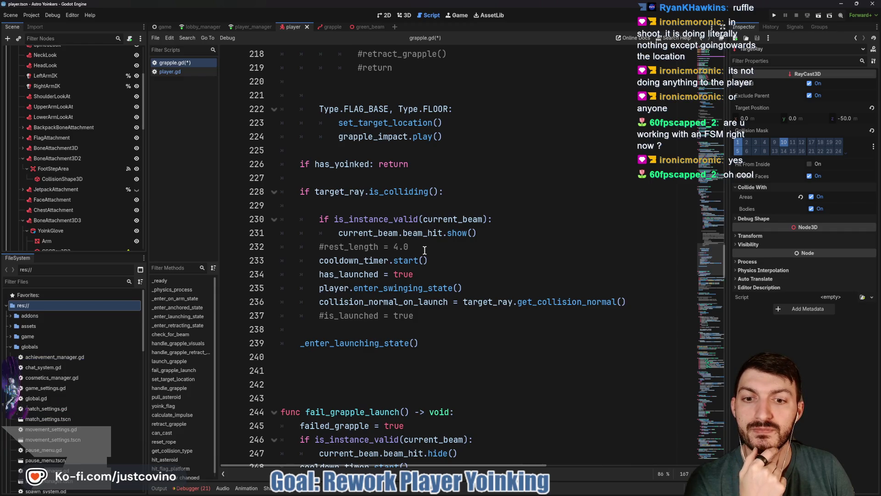
pyautogui.moveTo(408, 292)
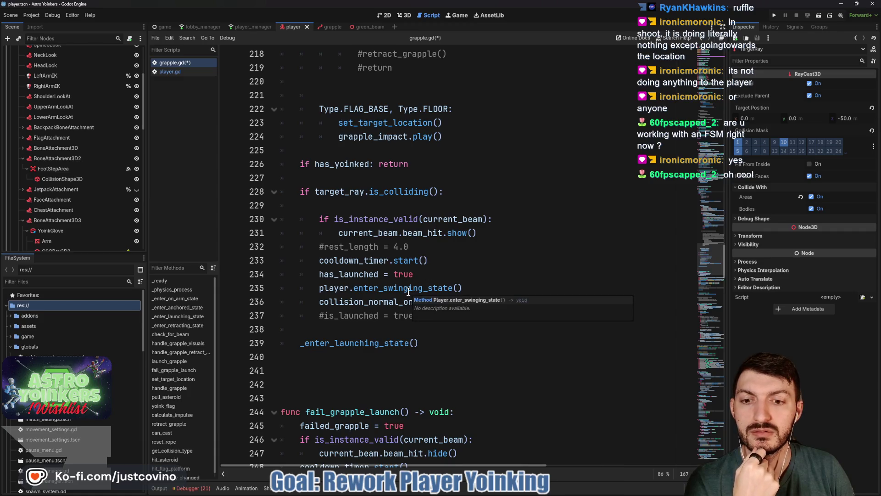
pyautogui.scroll(2, 351, 314)
pyautogui.scroll(-2, 351, 314)
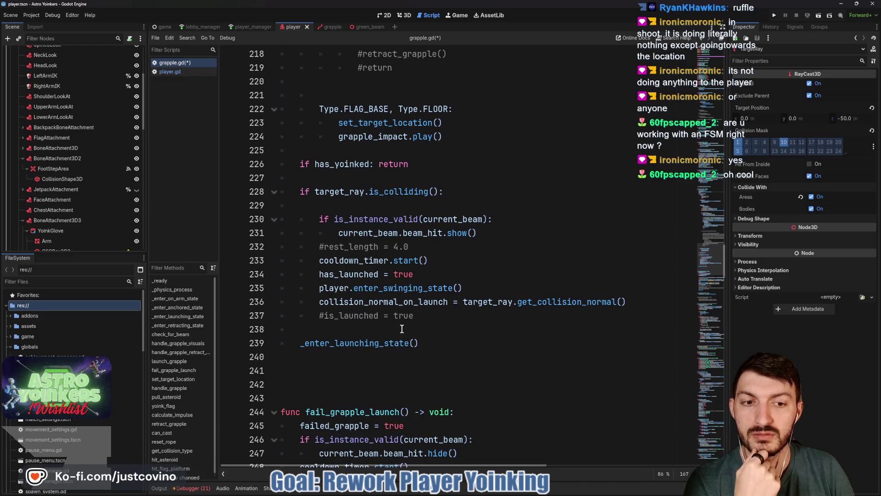
pyautogui.scroll(6, 410, 347)
pyautogui.scroll(8, 410, 312)
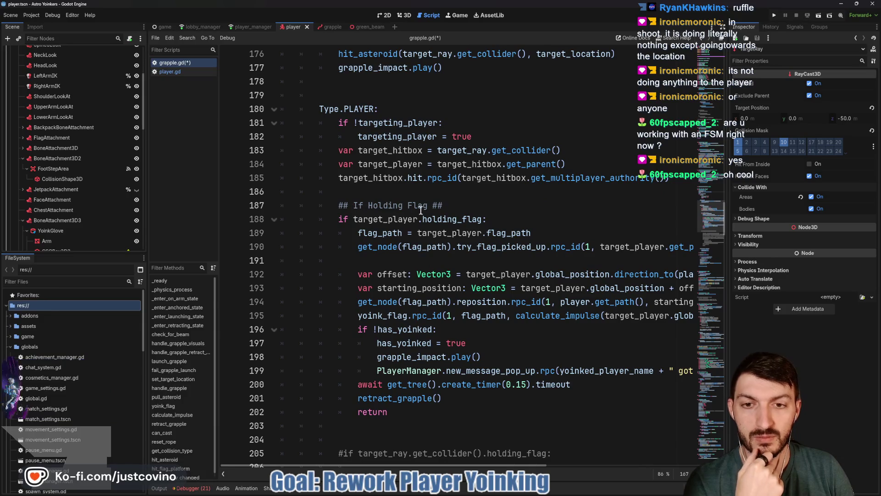
pyautogui.scroll(2, 387, 239)
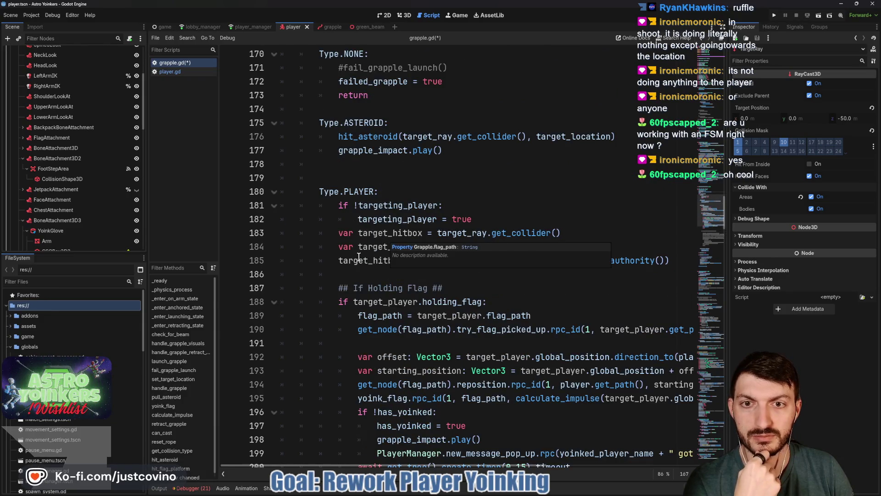
pyautogui.scroll(5, 360, 266)
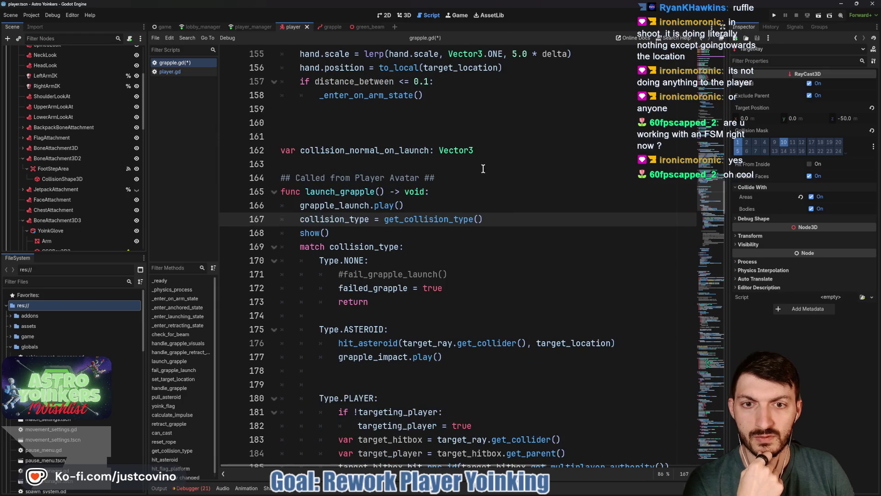
# Change the launch_grapple comment to end with '. Gets Collision ##' and save grapple.gd
pyautogui.click(476, 171)
pyautogui.press('BackSpace')
pyautogui.press('BackSpace')
pyautogui.press('BackSpace')
pyautogui.write('. Gets Collision ##')
pyautogui.hotkey('ctrl', 's')
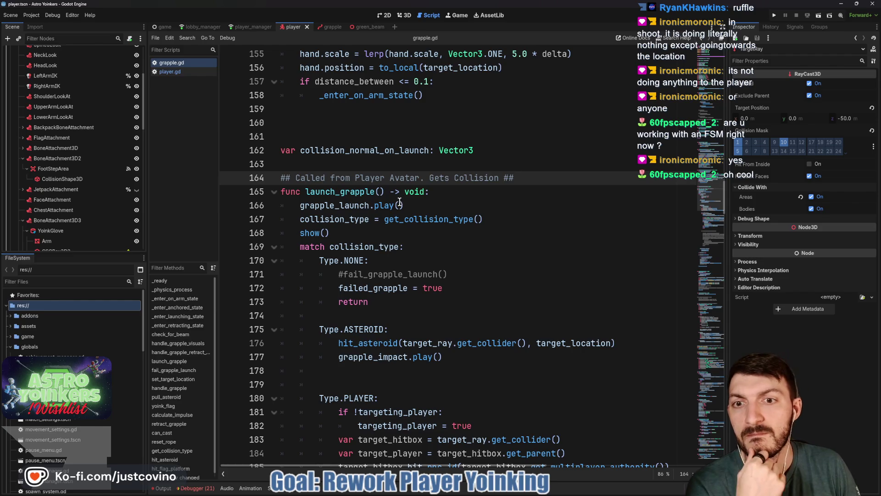
# Inspect the _enter_launching_state call and its show() line
pyautogui.scroll(-5, 336, 196)
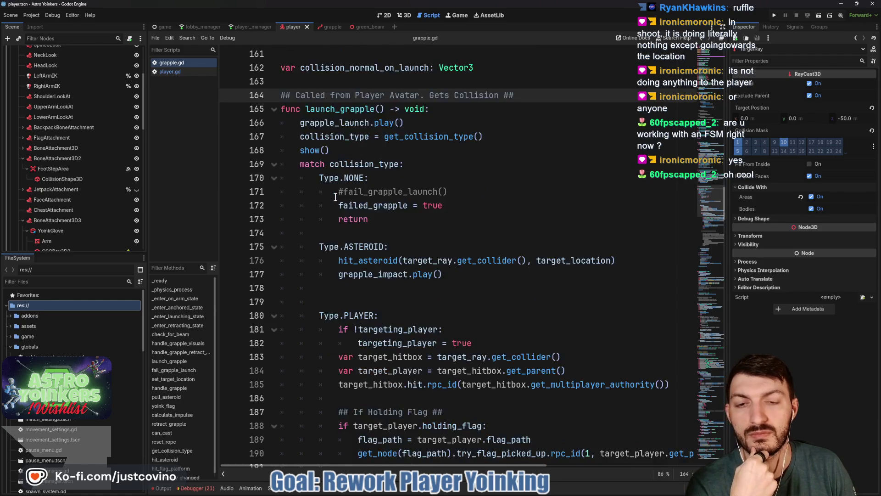
pyautogui.scroll(-7, 438, 235)
pyautogui.scroll(-11, 438, 235)
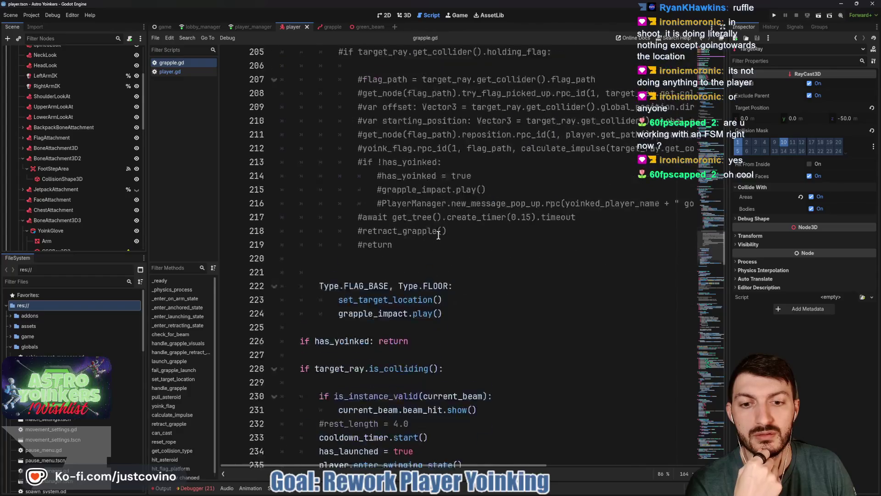
pyautogui.scroll(-2, 438, 234)
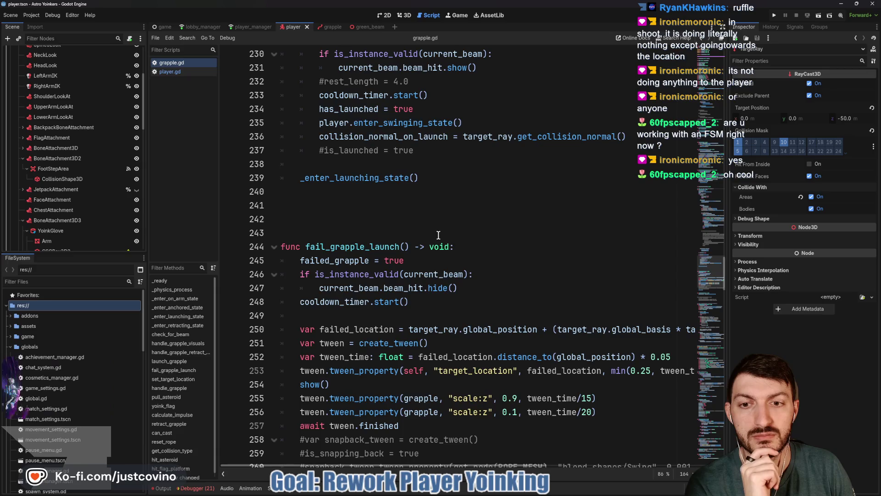
pyautogui.scroll(12, 438, 235)
pyautogui.scroll(-6, 438, 235)
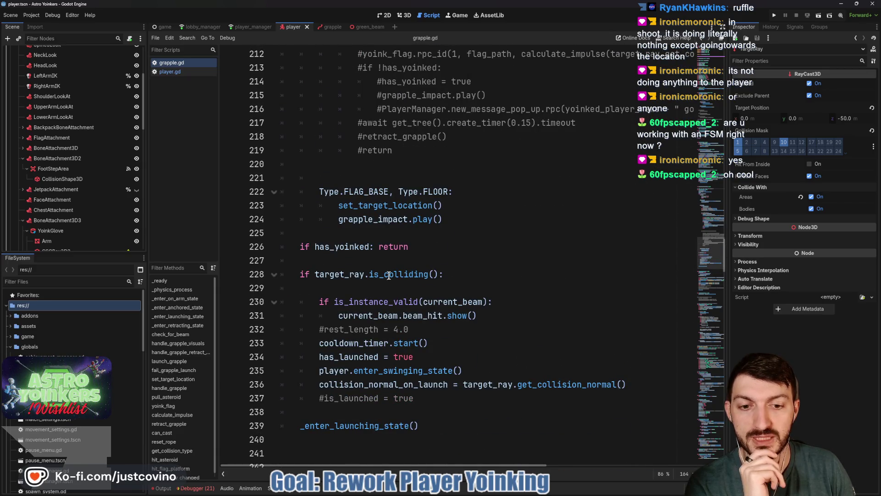
pyautogui.doubleClick(365, 423)
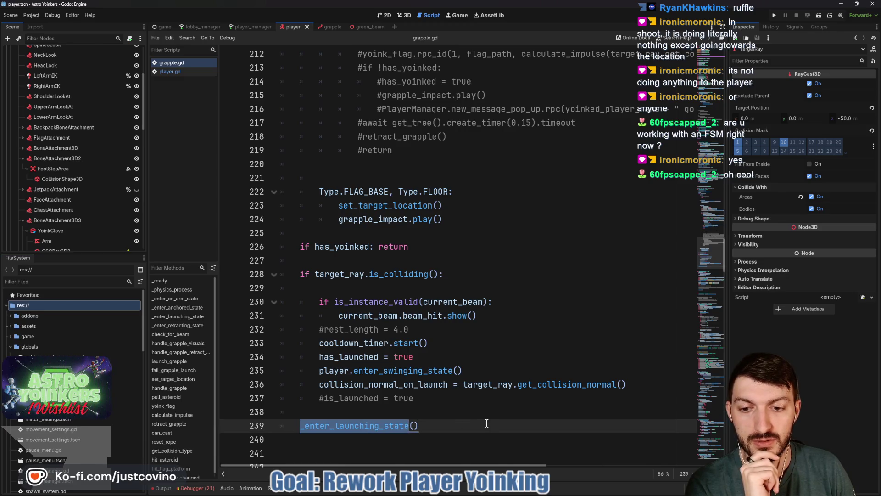
pyautogui.moveTo(444, 316)
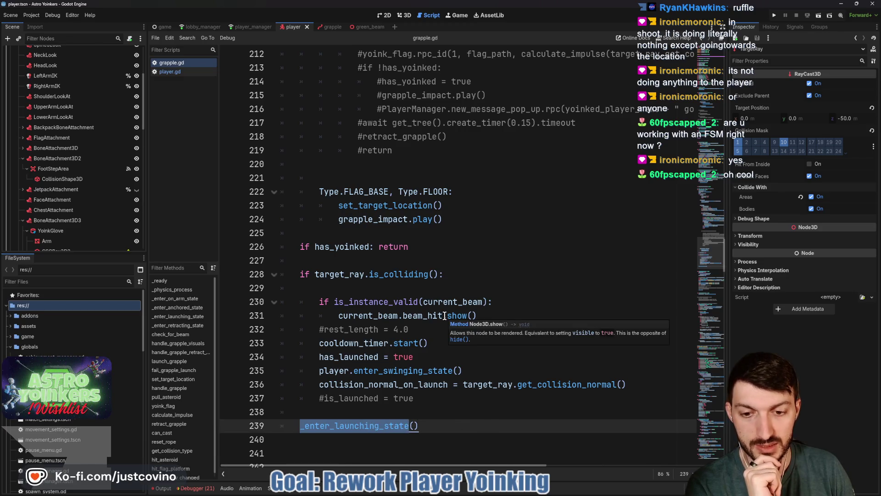
pyautogui.scroll(20, 444, 316)
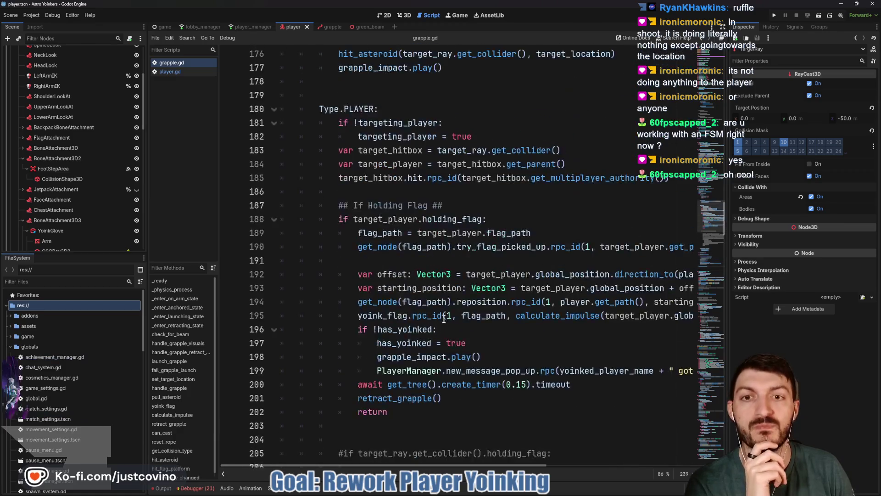
pyautogui.scroll(13, 445, 322)
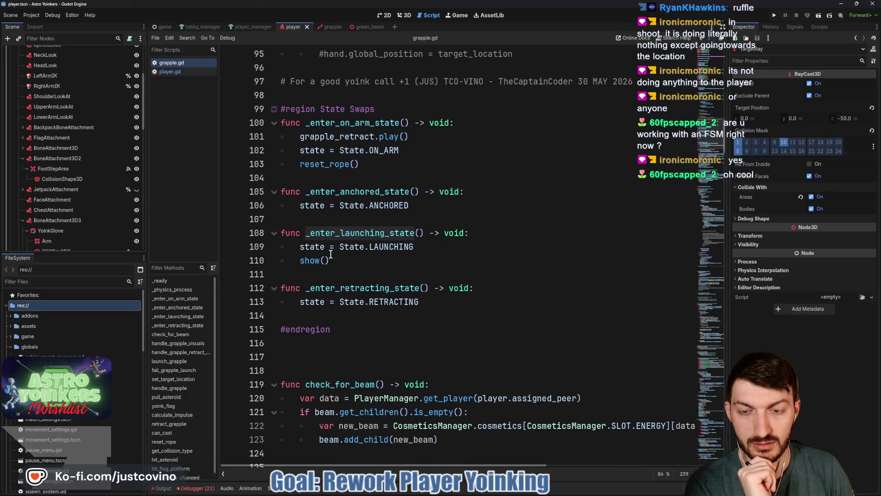
pyautogui.tripleClick(338, 261)
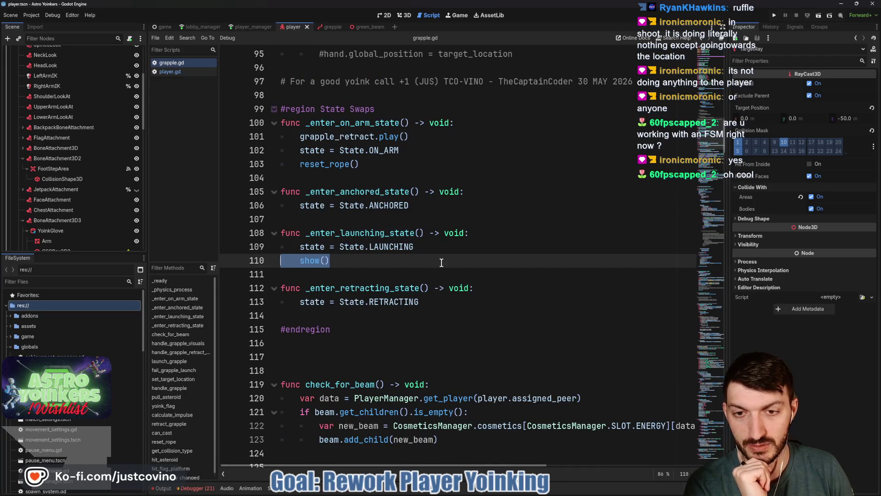
pyautogui.scroll(10, 441, 262)
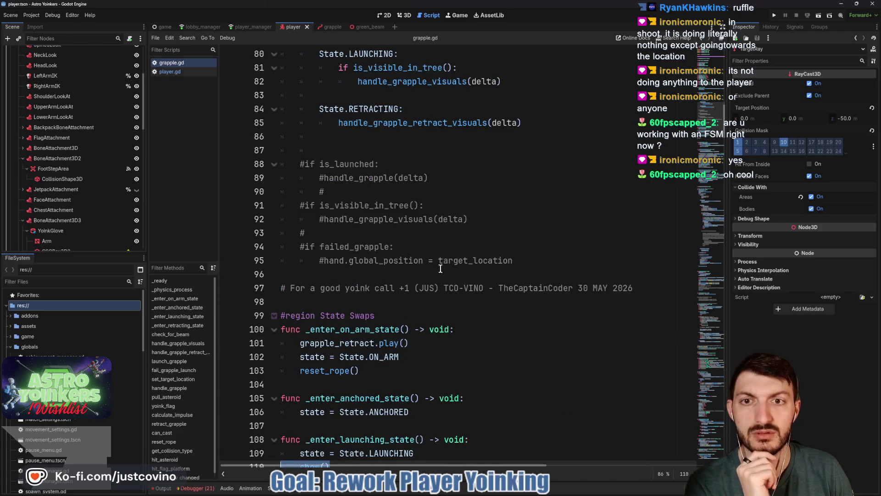
# Rename the handle_grapple_visuals definition to handle_grapple_launching_visuals
pyautogui.click(386, 272)
pyautogui.doubleClick(409, 288)
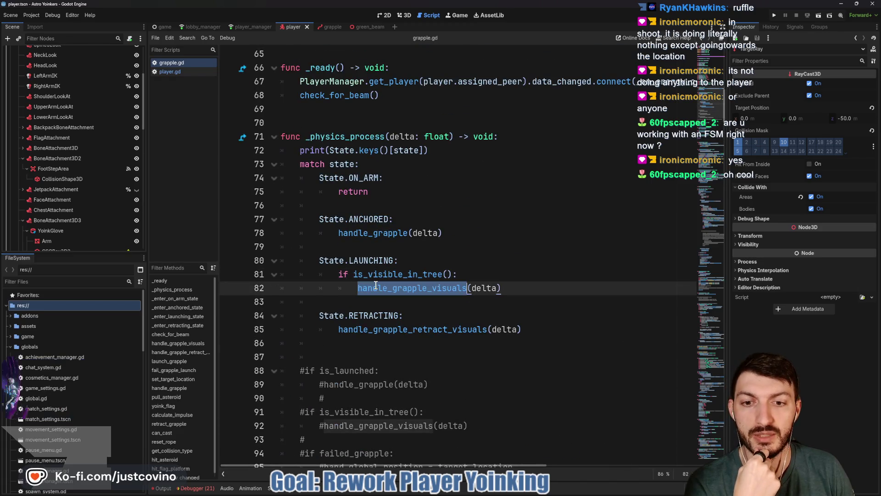
pyautogui.scroll(-9, 485, 274)
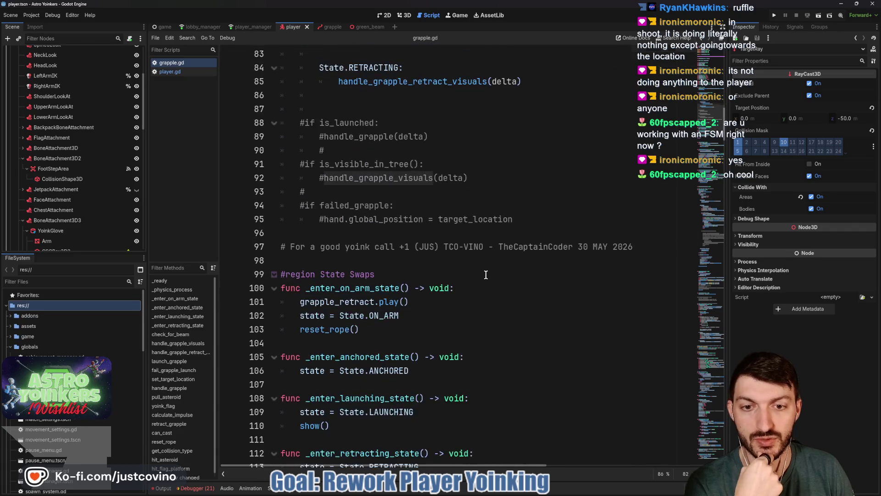
pyautogui.scroll(-7, 485, 274)
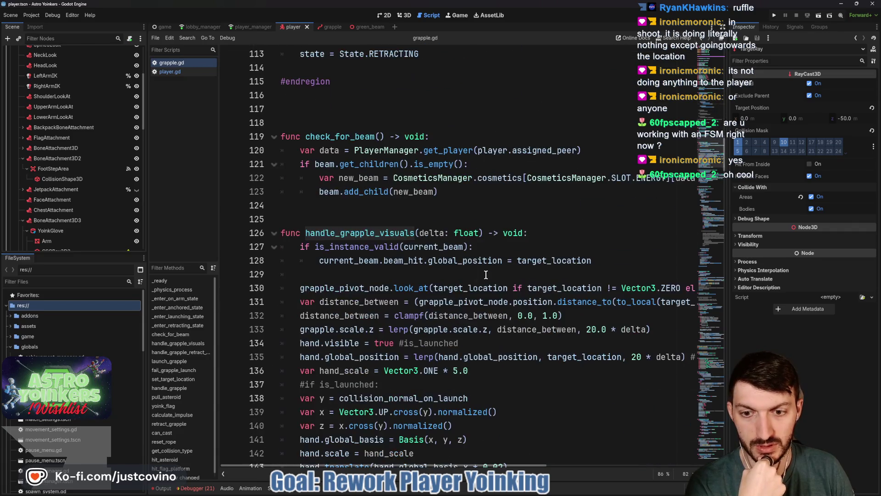
pyautogui.click(375, 232)
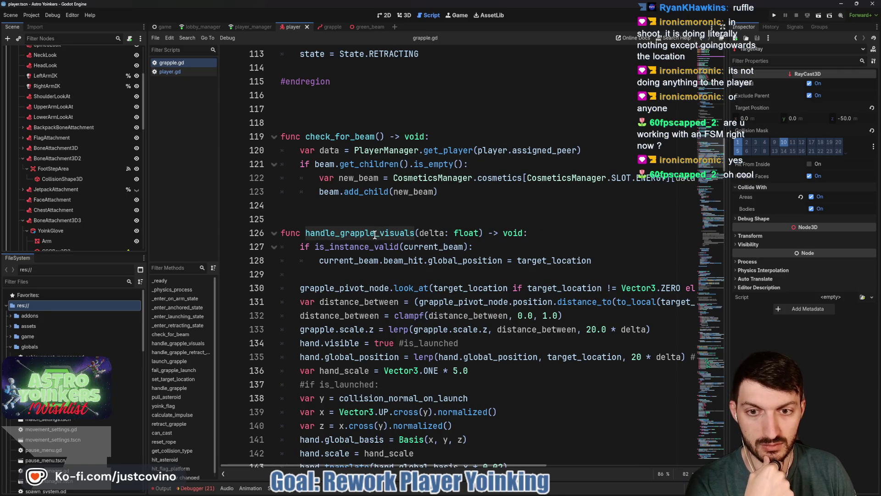
pyautogui.write('_laun')
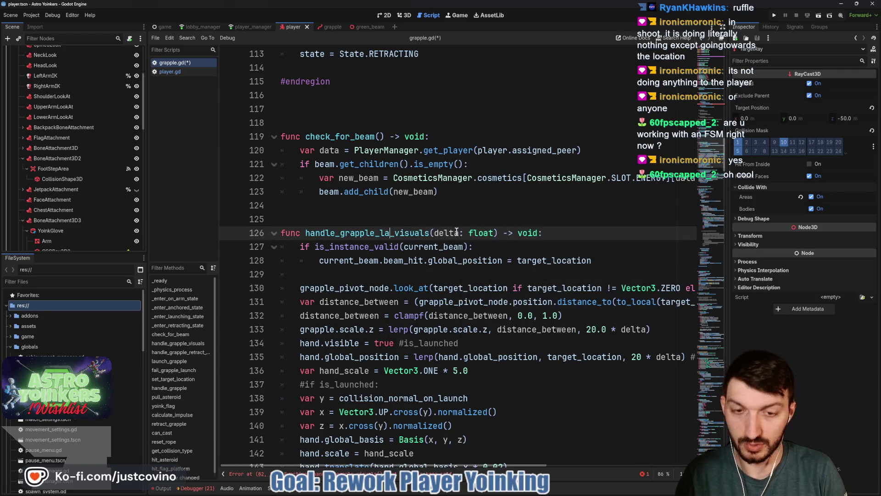
pyautogui.write('ching')
# Update the line 82 call to handle_grapple_launching_visuals and save grapple.gd
pyautogui.scroll(11, 457, 231)
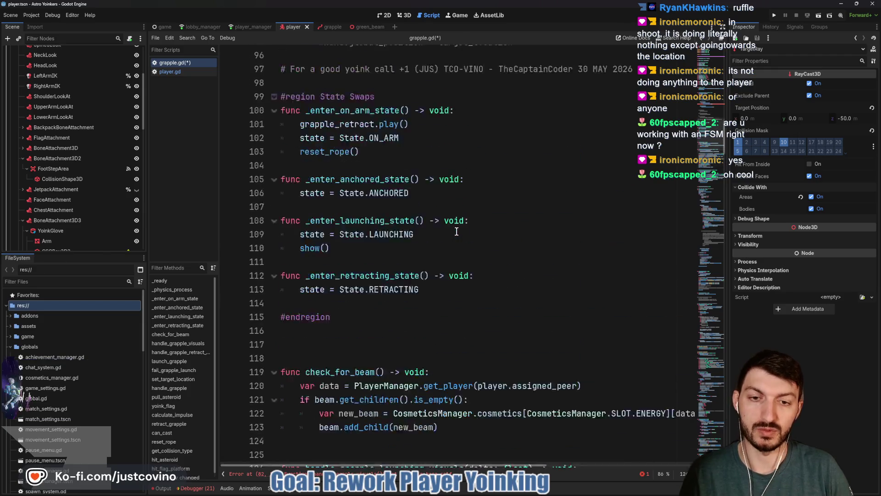
pyautogui.scroll(1, 457, 231)
pyautogui.click(430, 123)
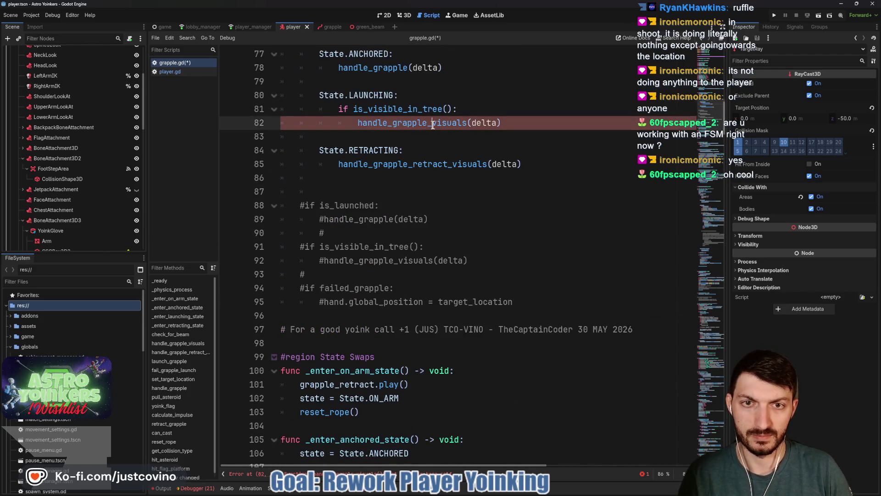
pyautogui.write('launch')
pyautogui.write('ing_')
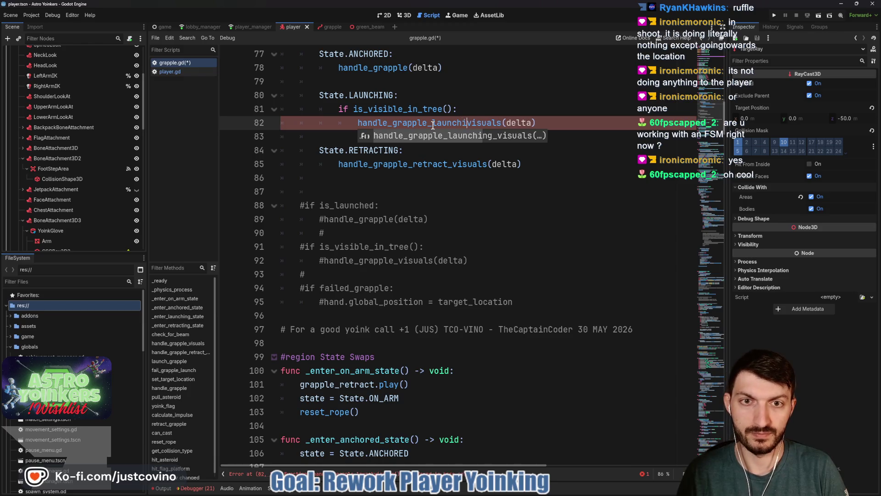
pyautogui.click(521, 150)
pyautogui.hotkey('ctrl', 's')
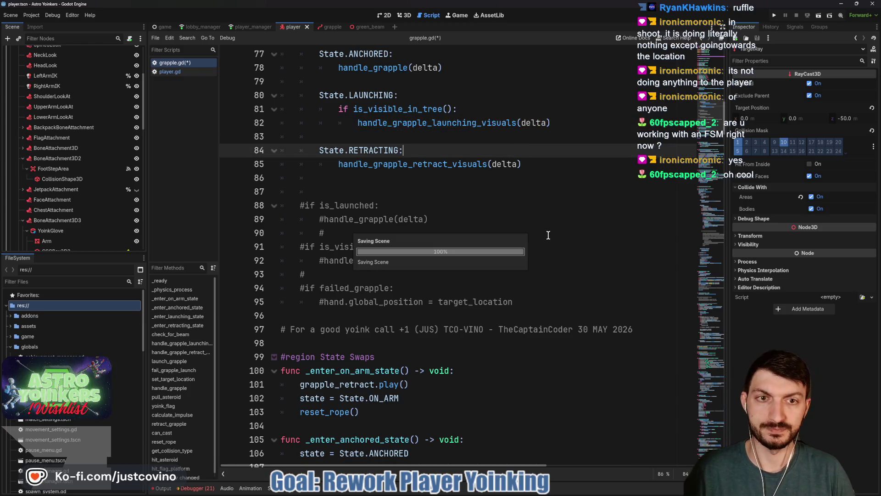
pyautogui.scroll(-10, 533, 248)
pyautogui.scroll(-4, 514, 263)
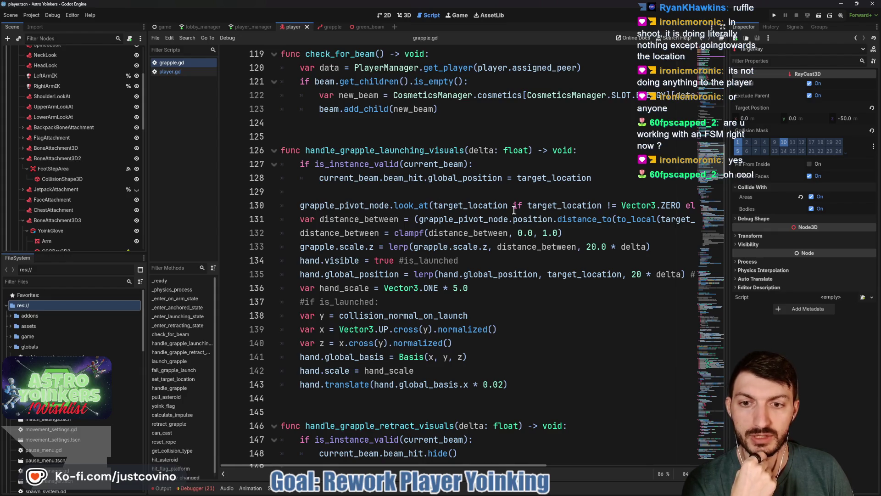
# Add a new line after the hand translate call and begin a hand.global_position check
pyautogui.scroll(-1, 440, 275)
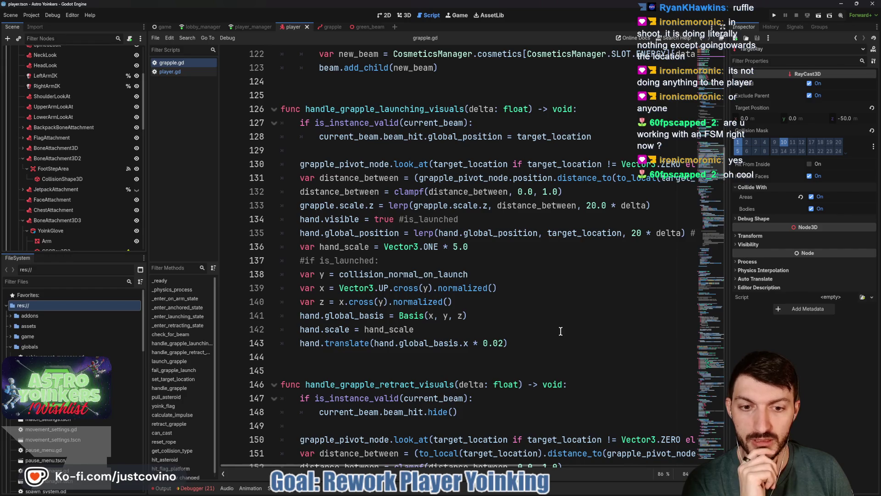
pyautogui.click(523, 342)
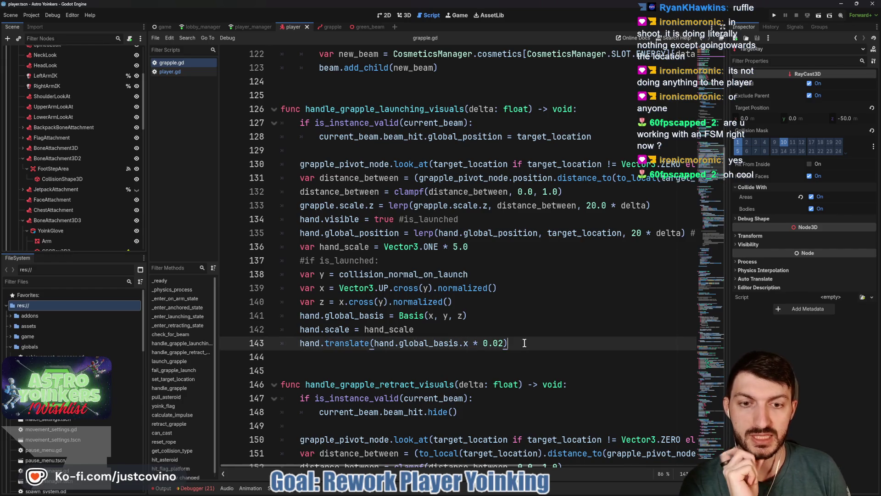
pyautogui.press('Return')
pyautogui.write('i')
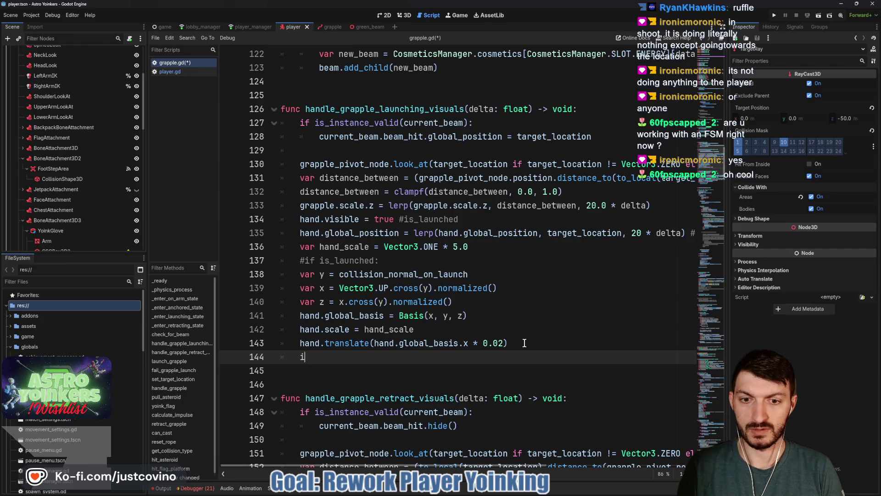
pyautogui.write('f ')
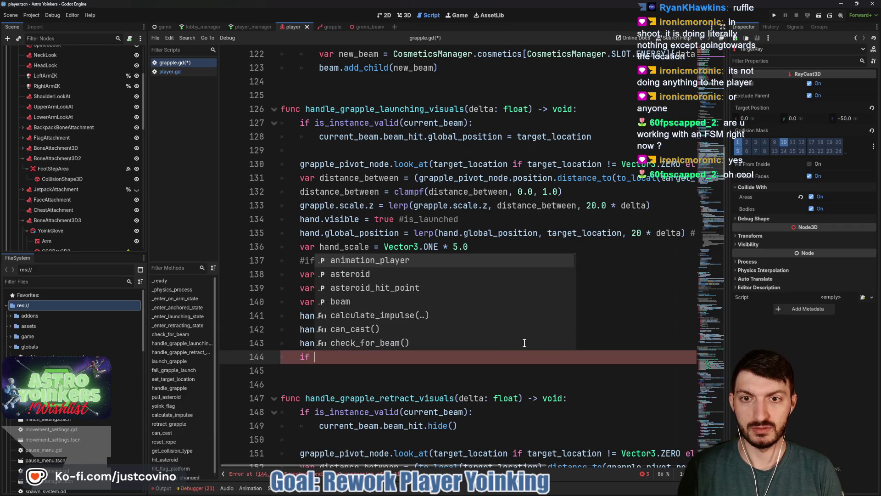
pyautogui.write('hand')
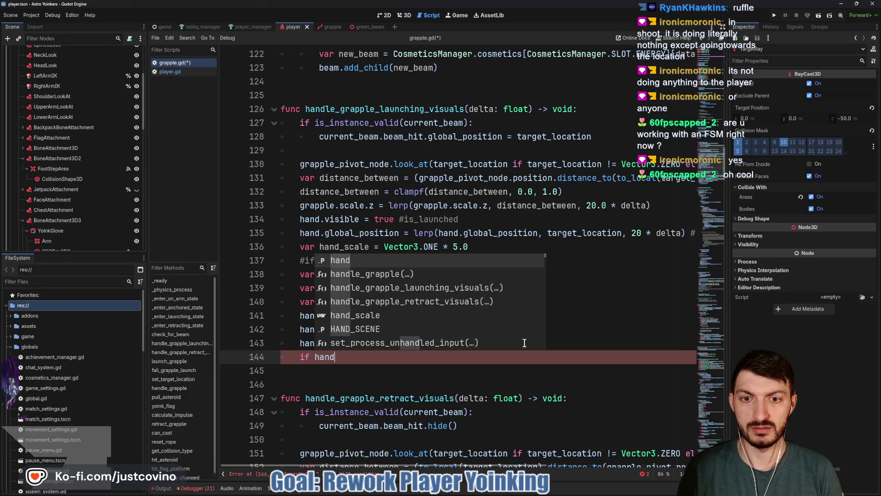
pyautogui.write('.')
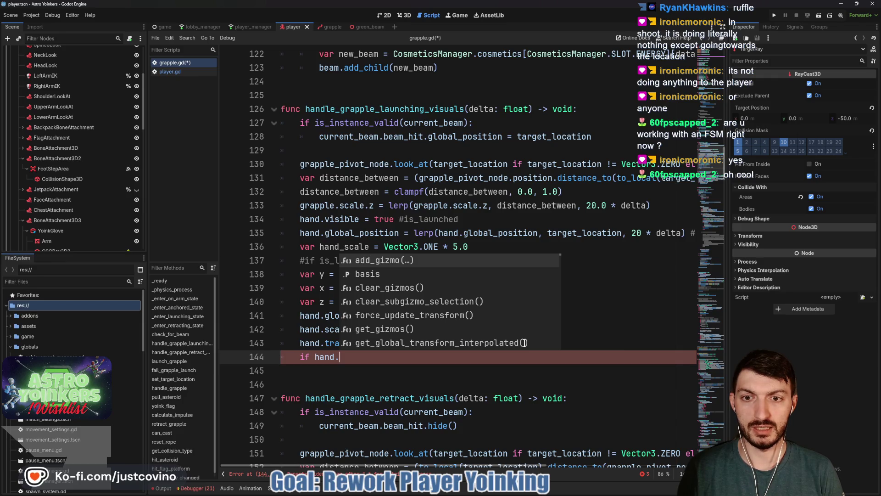
pyautogui.write('globa')
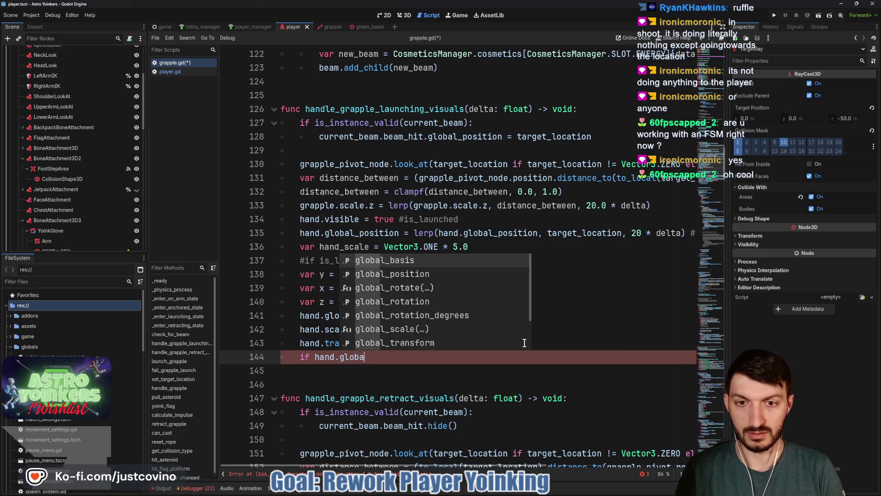
pyautogui.write('l_positiion')
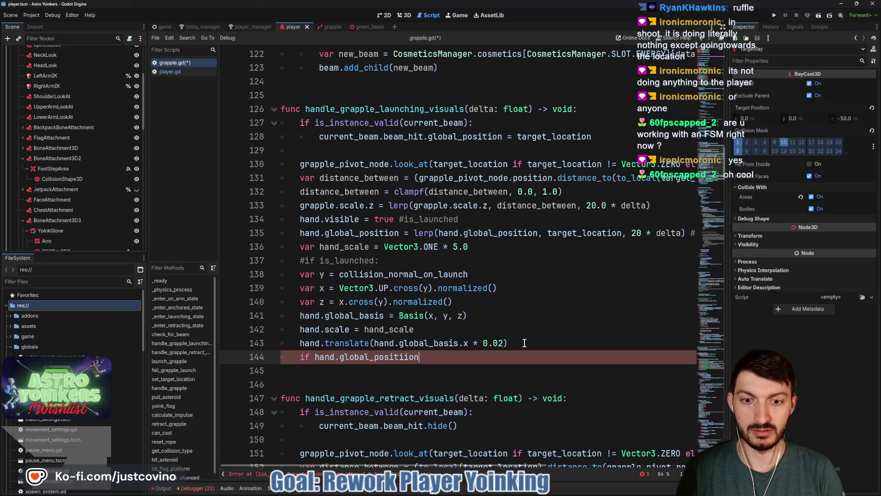
pyautogui.press('BackSpace')
pyautogui.press('BackSpace')
pyautogui.press('BackSpace')
pyautogui.write('tion')
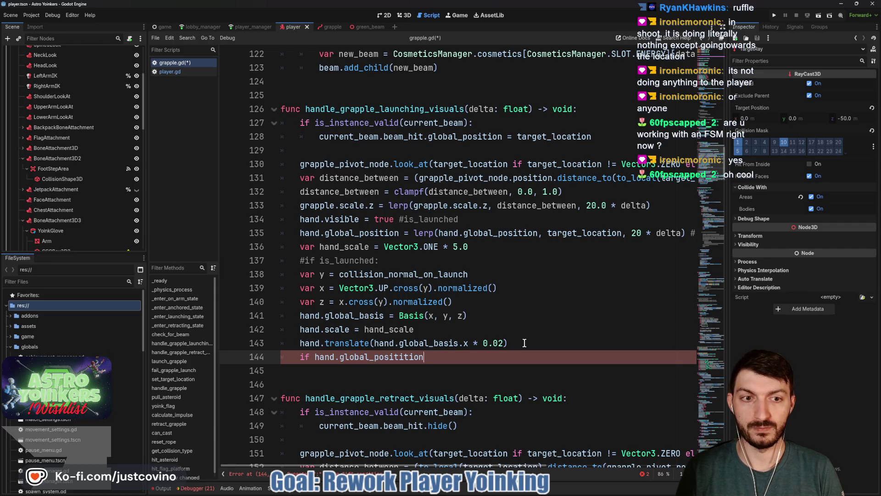
pyautogui.press('BackSpace')
pyautogui.press('BackSpace')
pyautogui.press('BackSpace')
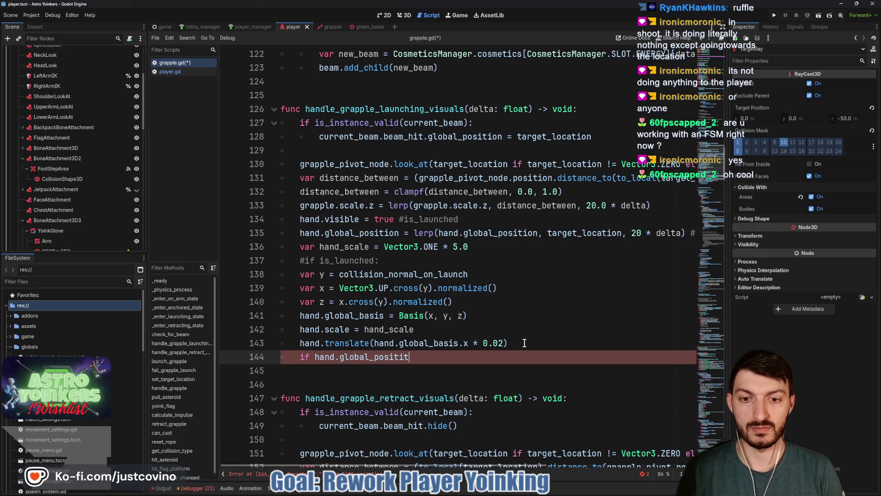
pyautogui.press('Return')
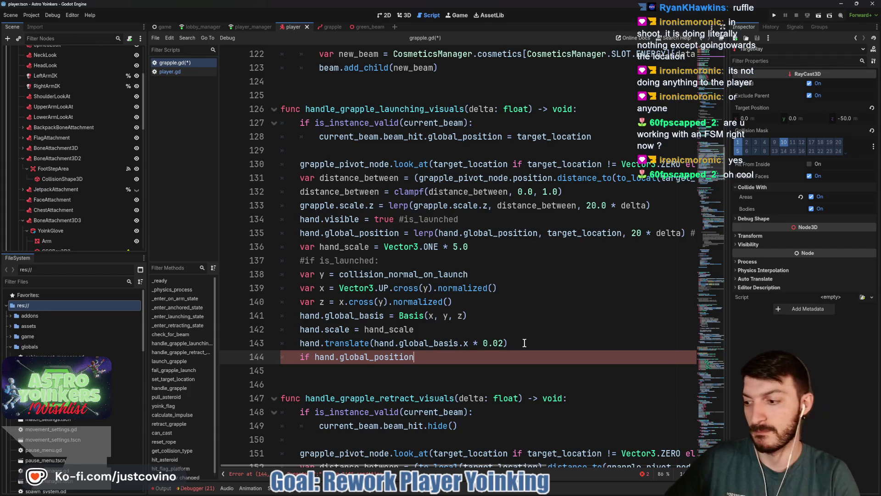
# Replace it with 'if distance_between >= 1.0:' calling _enter_anchored_state(), and save
pyautogui.press('BackSpace')
pyautogui.press('BackSpace')
pyautogui.press('BackSpace')
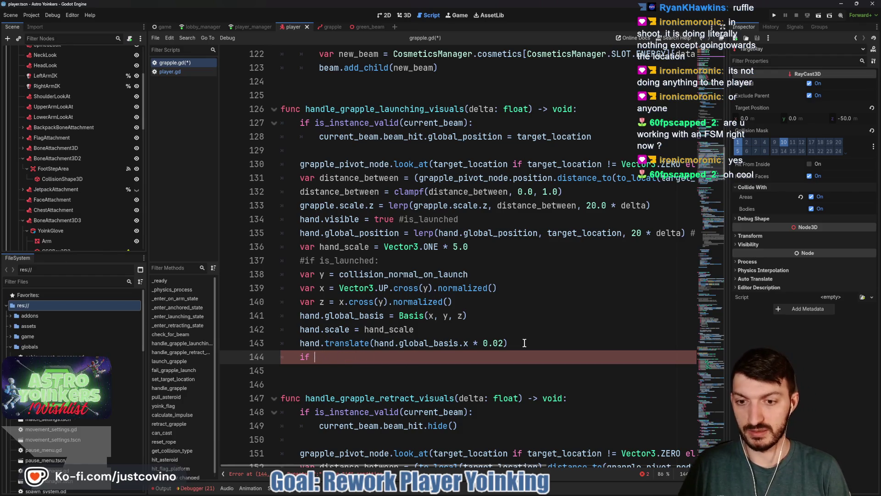
pyautogui.write('distance')
pyautogui.press('Return')
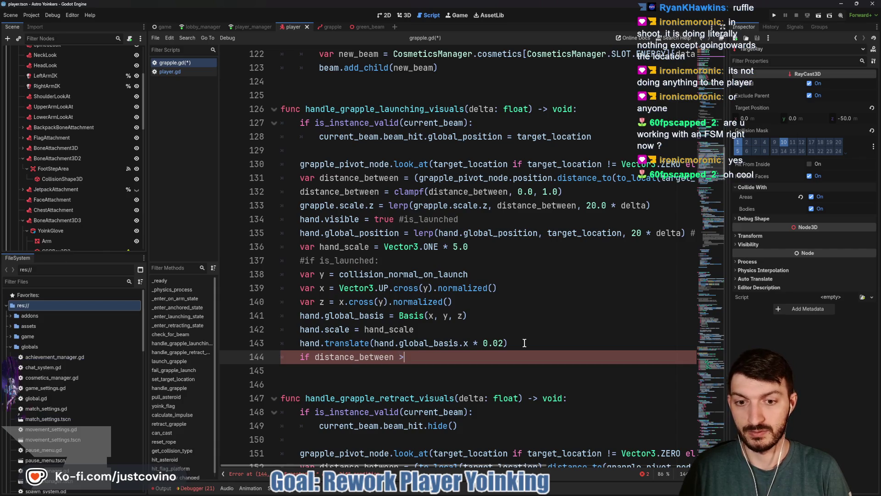
pyautogui.write('>= 1.0"')
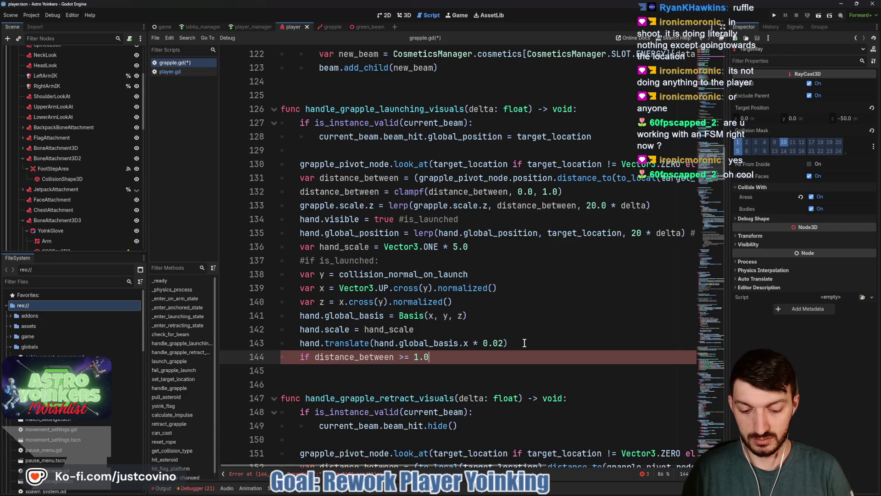
pyautogui.press('BackSpace')
pyautogui.write(':')
pyautogui.press('Return')
pyautogui.write('_enter')
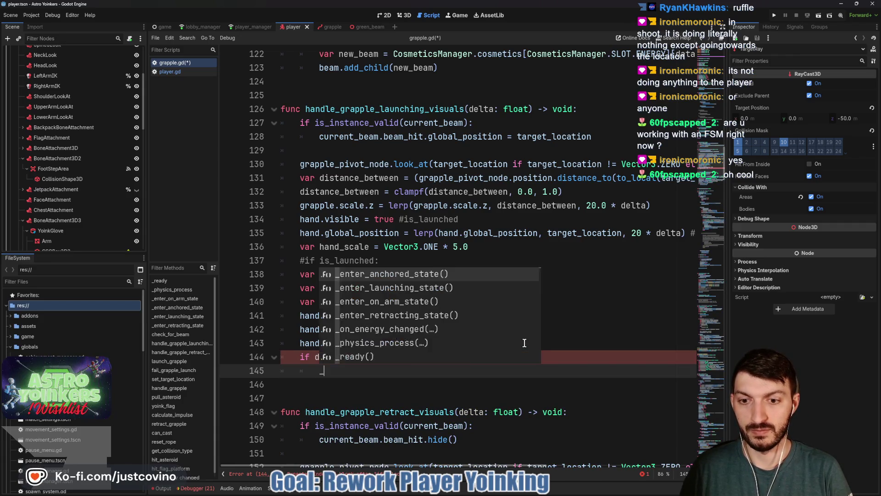
pyautogui.press('Return')
pyautogui.hotkey('ctrl', 's')
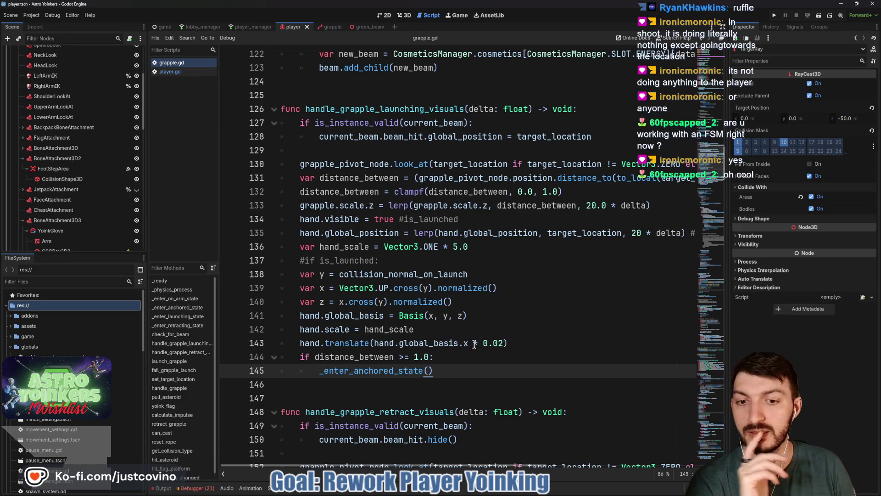
pyautogui.scroll(10, 425, 261)
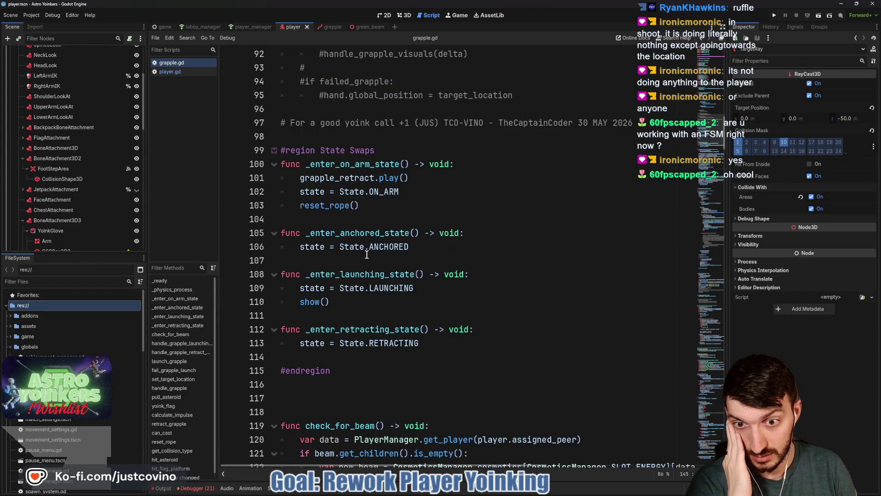
pyautogui.scroll(6, 385, 195)
pyautogui.scroll(-6, 386, 247)
pyautogui.doubleClick(379, 248)
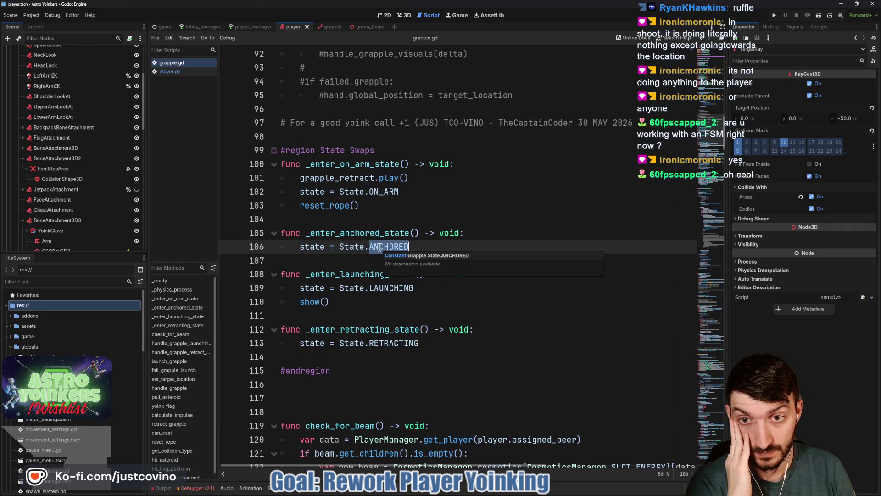
pyautogui.scroll(9, 401, 243)
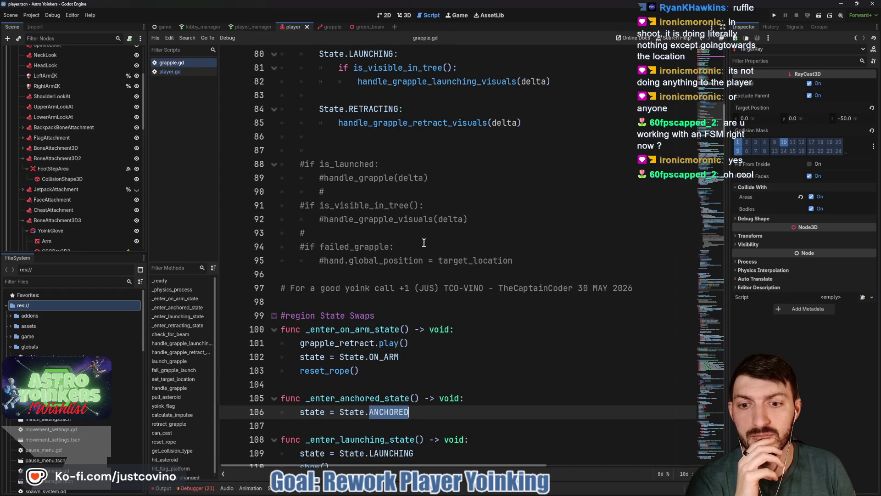
pyautogui.doubleClick(387, 233)
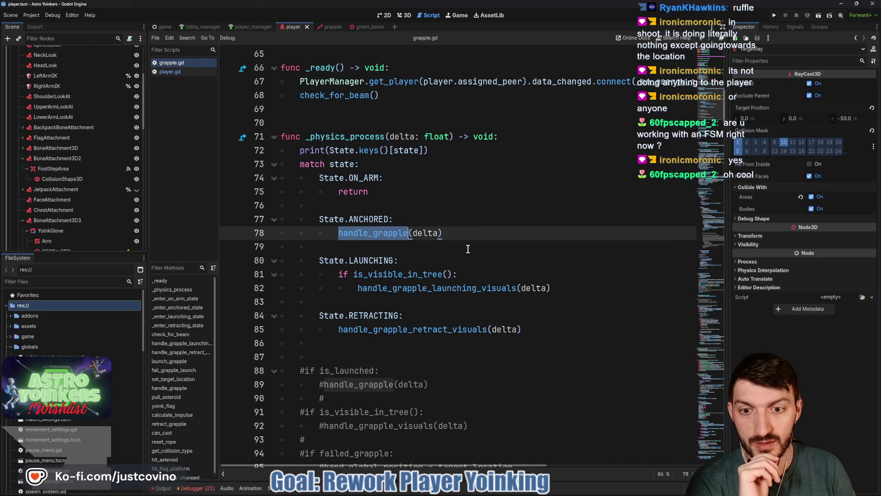
pyautogui.scroll(-17, 467, 249)
pyautogui.scroll(-8, 468, 248)
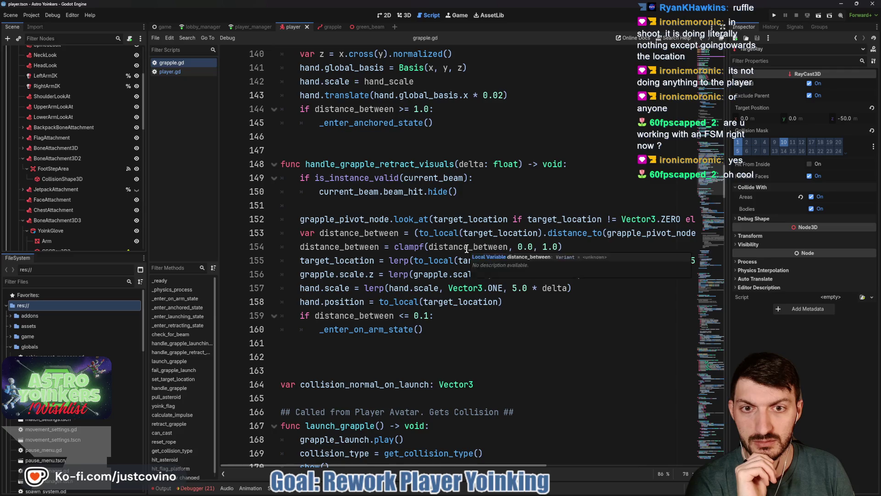
pyautogui.scroll(-15, 466, 249)
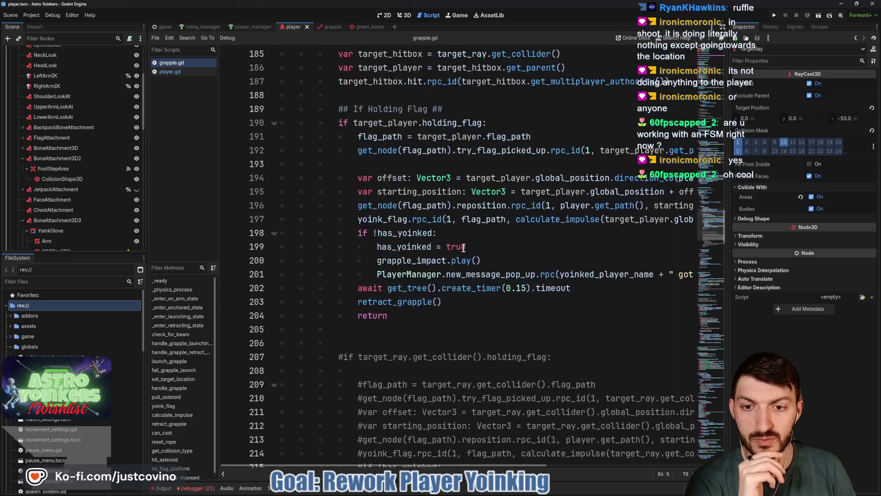
pyautogui.scroll(-10, 464, 248)
pyautogui.scroll(-12, 461, 246)
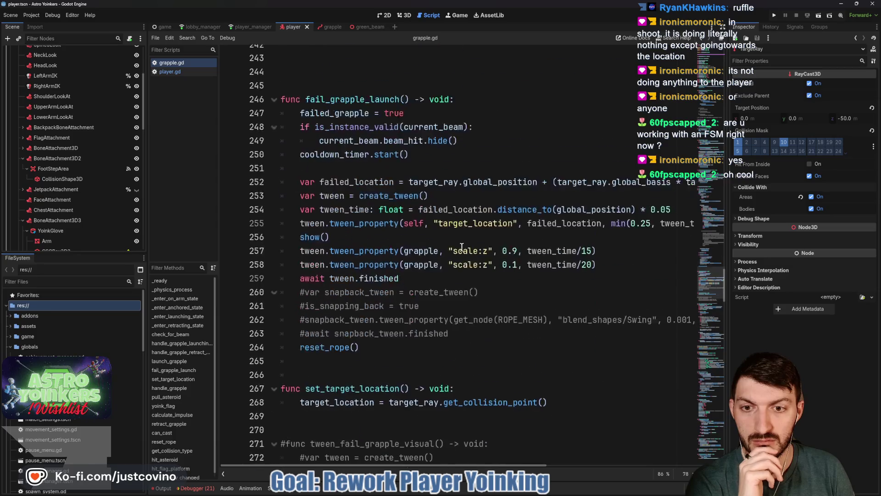
pyautogui.scroll(-15, 462, 247)
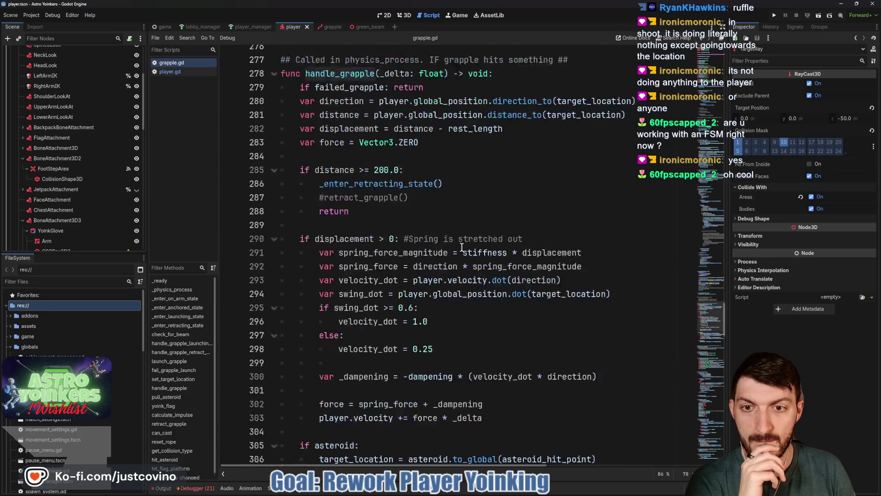
pyautogui.scroll(-6, 462, 246)
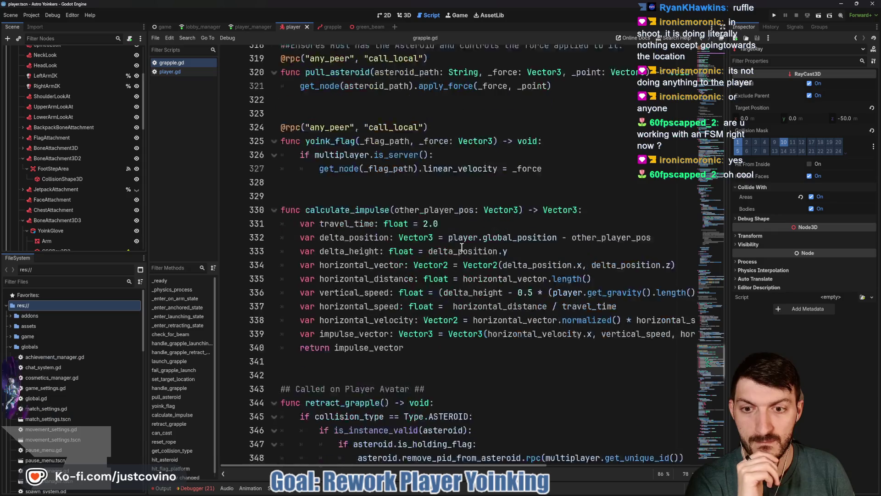
pyautogui.doubleClick(345, 257)
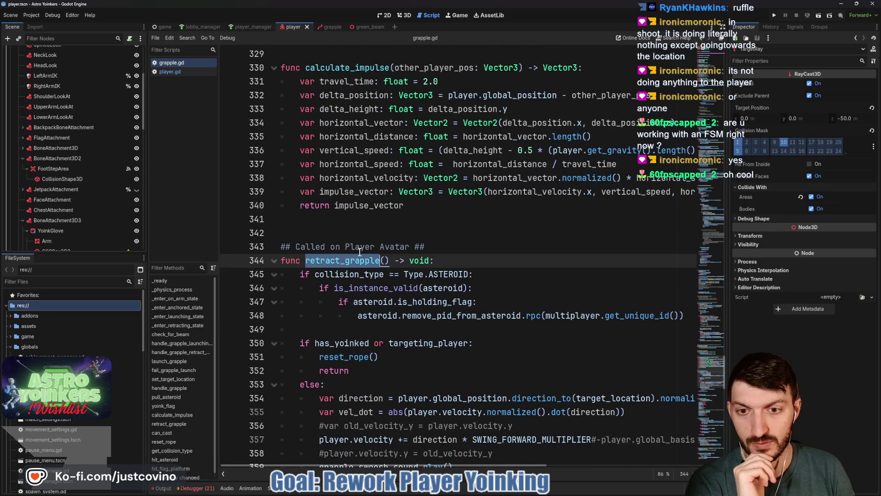
pyautogui.scroll(-3, 450, 231)
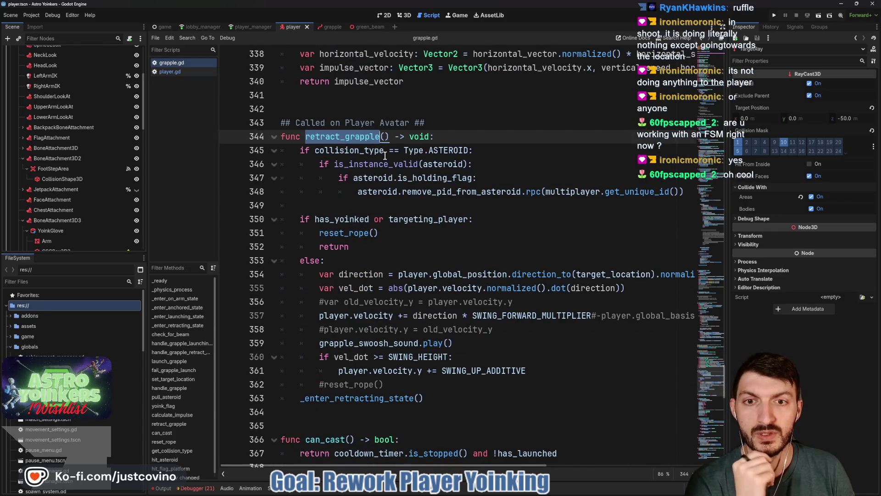
pyautogui.scroll(-2, 353, 178)
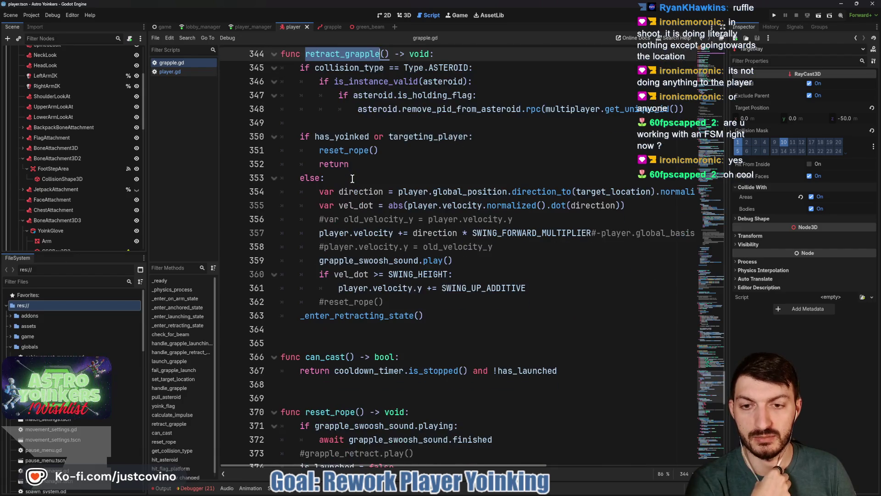
pyautogui.doubleClick(332, 316)
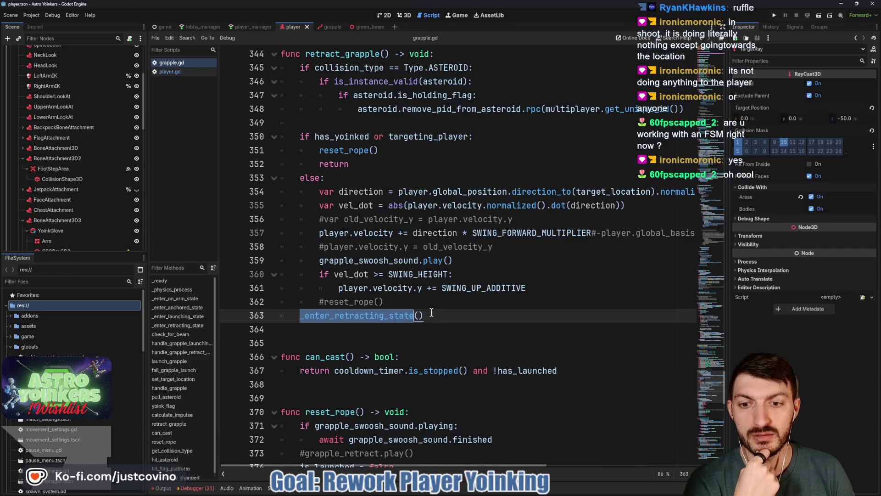
pyautogui.scroll(20, 432, 312)
pyautogui.scroll(19, 431, 311)
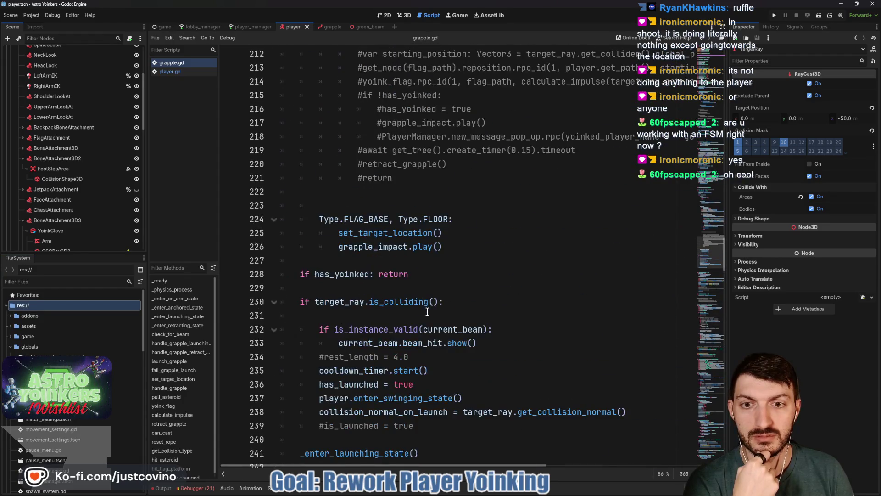
pyautogui.scroll(20, 427, 312)
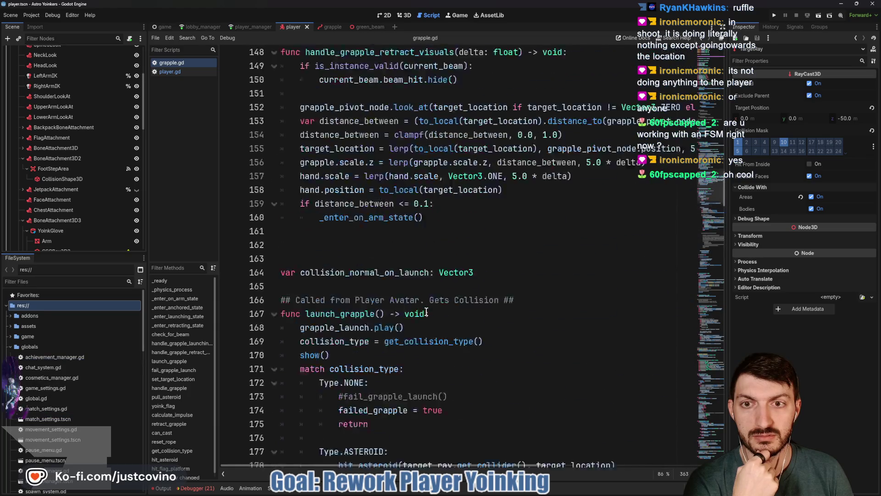
pyautogui.scroll(18, 426, 312)
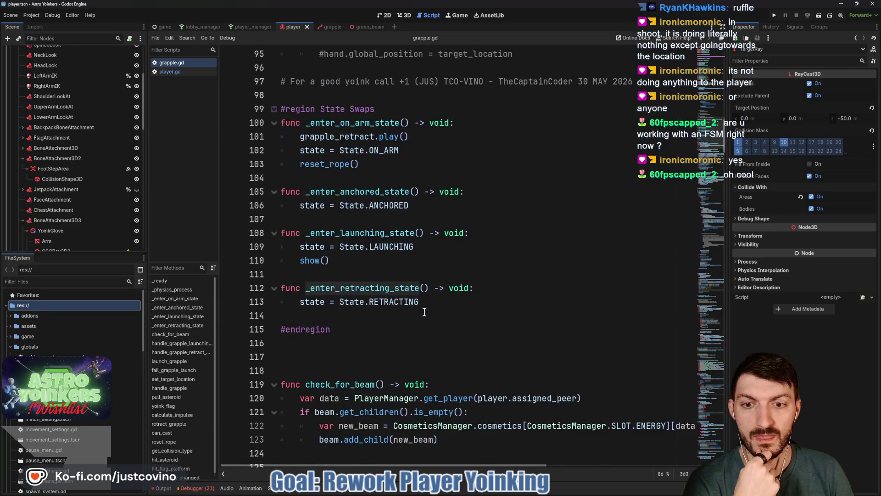
pyautogui.doubleClick(374, 301)
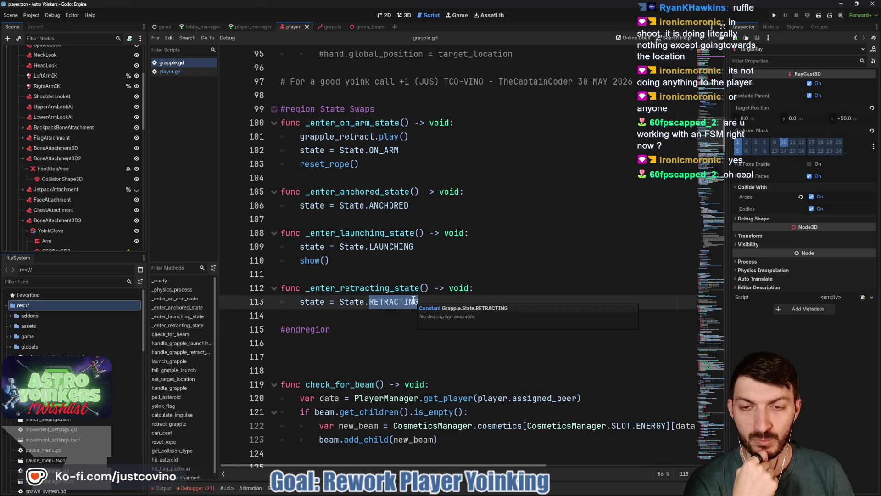
pyautogui.scroll(8, 407, 298)
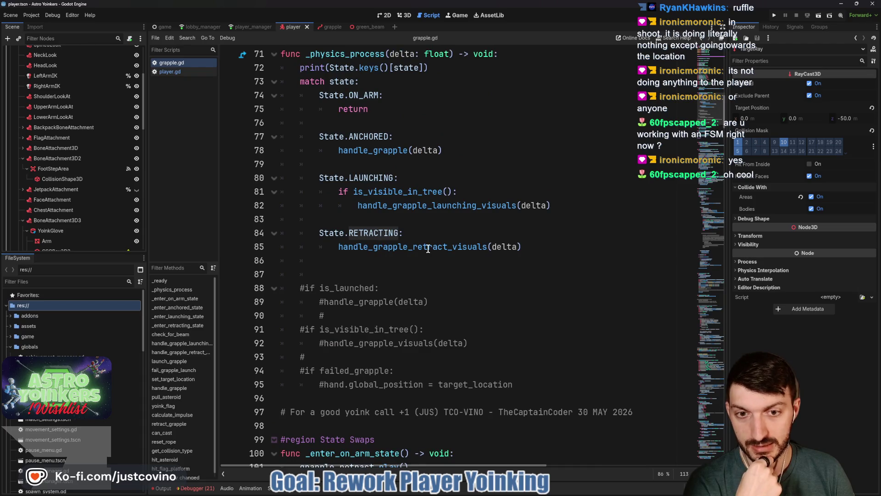
pyautogui.doubleClick(428, 247)
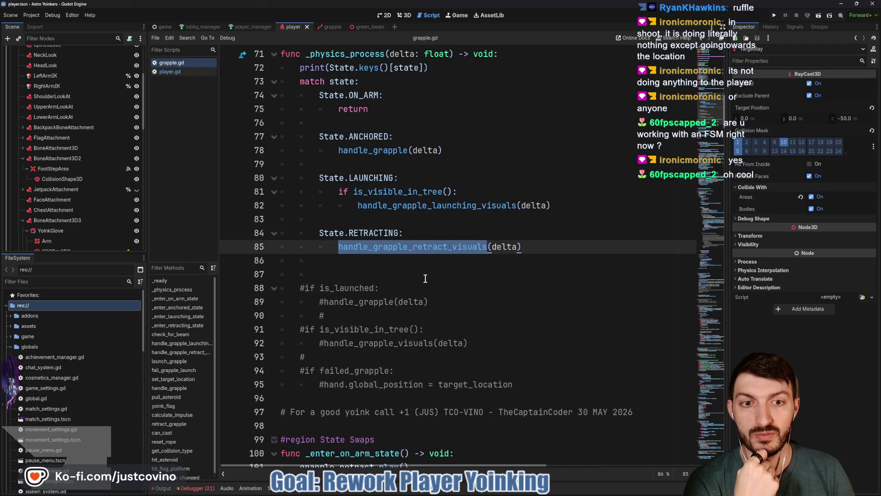
pyautogui.scroll(-14, 415, 285)
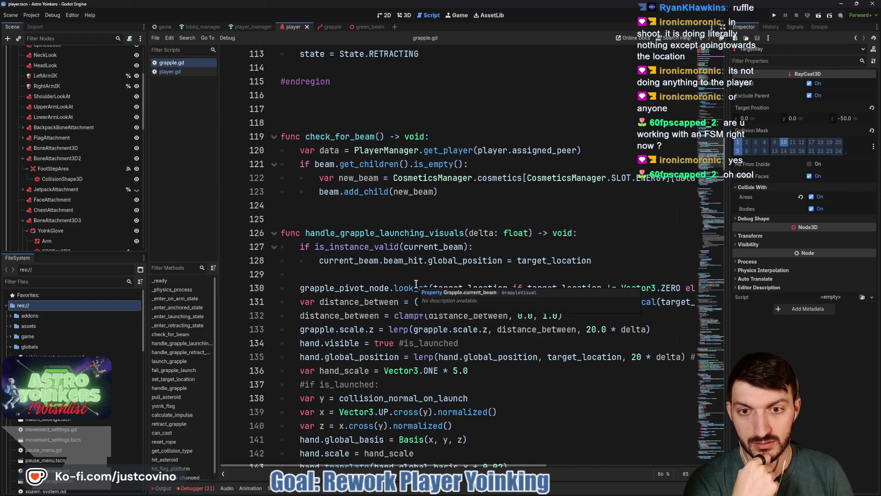
pyautogui.scroll(-2, 416, 285)
pyautogui.scroll(-5, 416, 284)
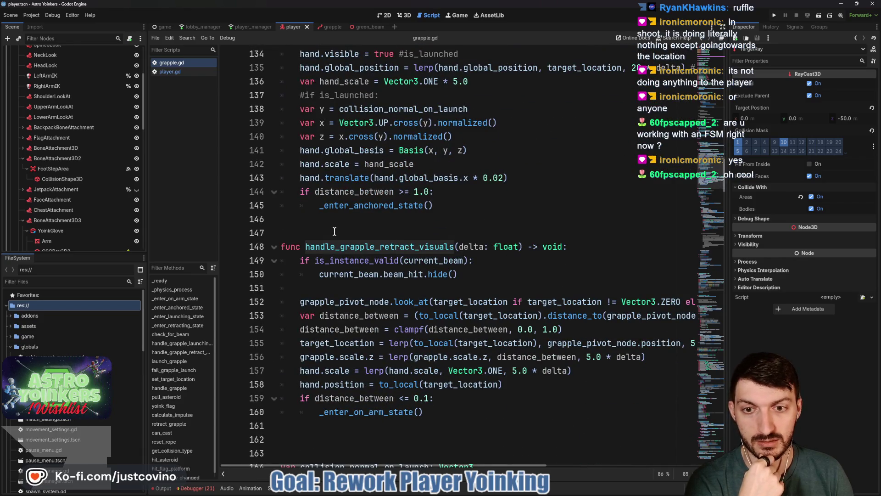
pyautogui.scroll(-2, 351, 248)
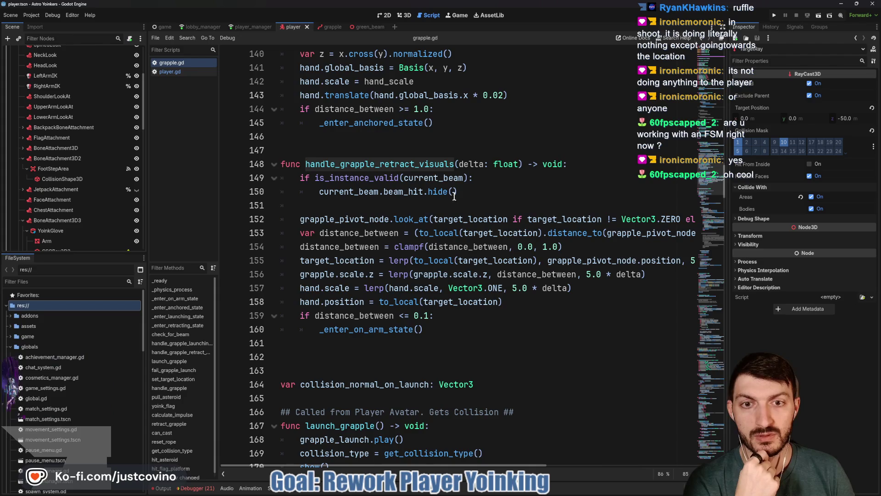
pyautogui.moveTo(458, 192); pyautogui.dragTo(312, 190)
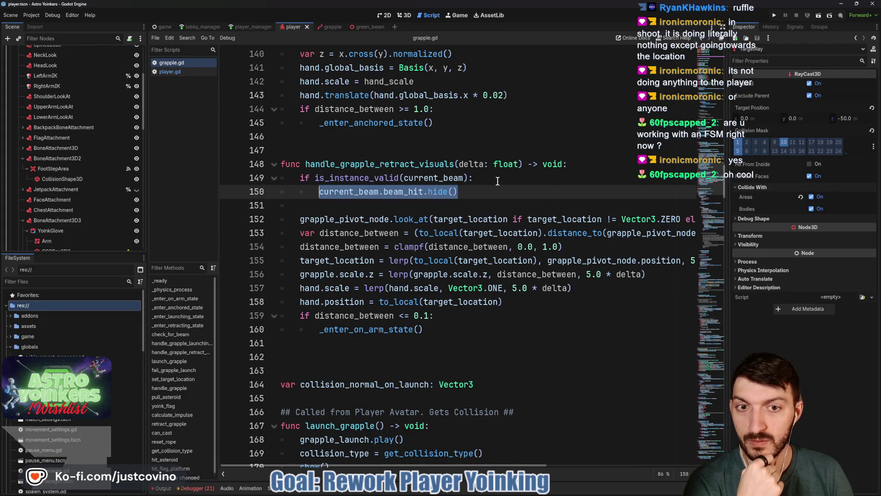
pyautogui.click(485, 190)
pyautogui.scroll(-3, 463, 202)
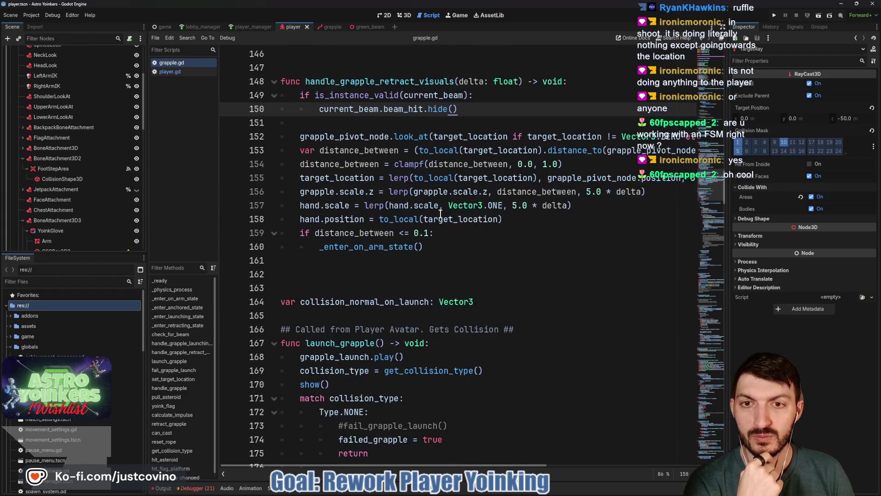
pyautogui.scroll(2, 440, 214)
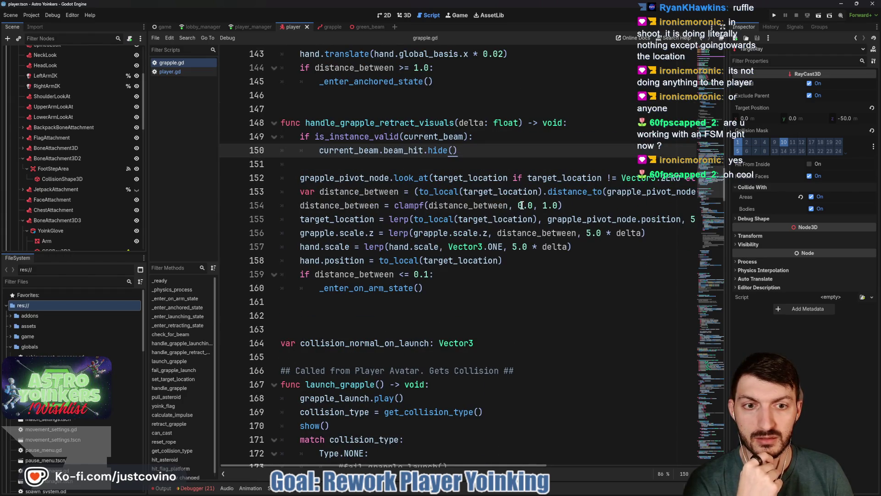
pyautogui.moveTo(563, 205)
pyautogui.mouseDown()
pyautogui.moveTo(413, 215)
pyautogui.moveTo(265, 207)
pyautogui.mouseUp()
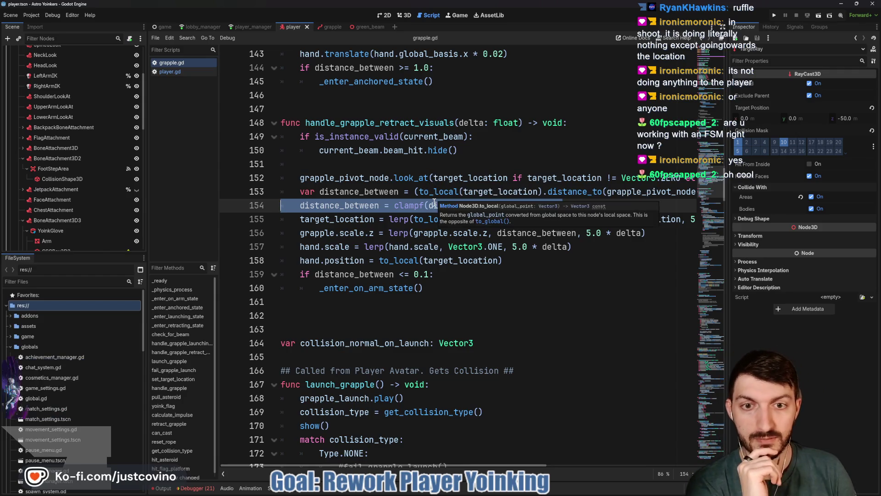
pyautogui.moveTo(413, 210)
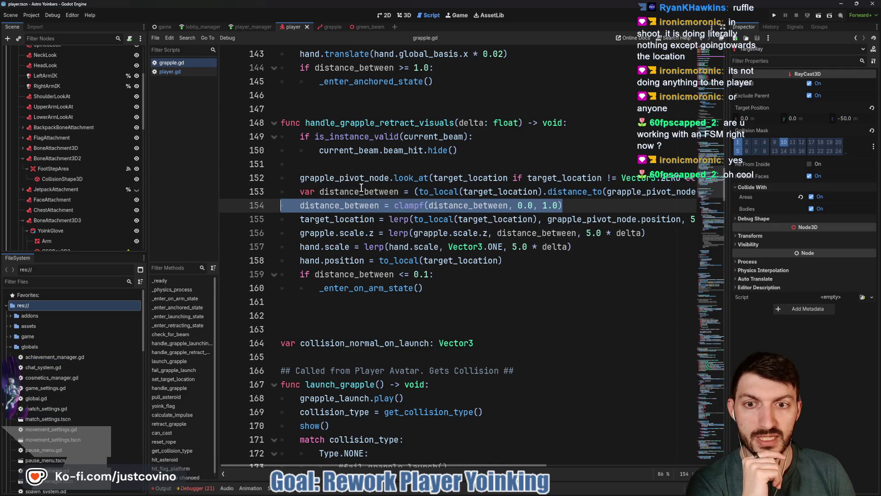
pyautogui.doubleClick(500, 192)
pyautogui.hscroll(3, 459, 193)
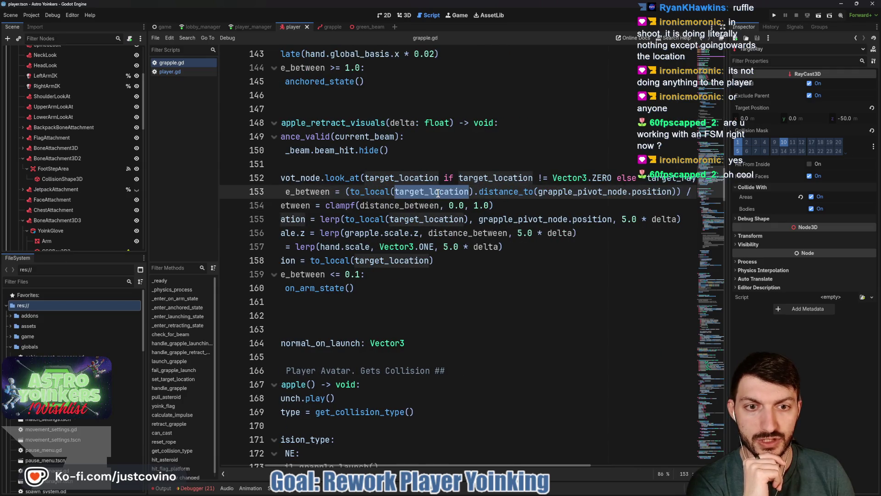
pyautogui.hscroll(3, 498, 196)
pyautogui.moveTo(497, 196)
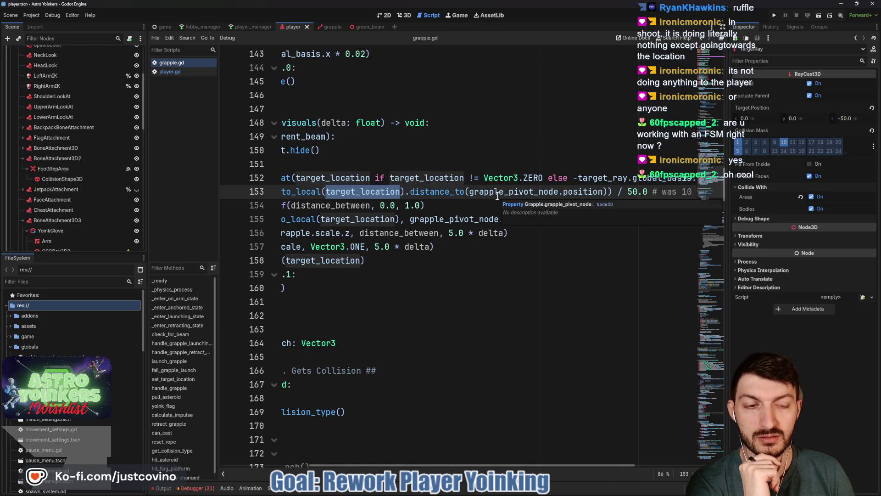
pyautogui.hscroll(-4, 498, 195)
pyautogui.hscroll(-2, 500, 193)
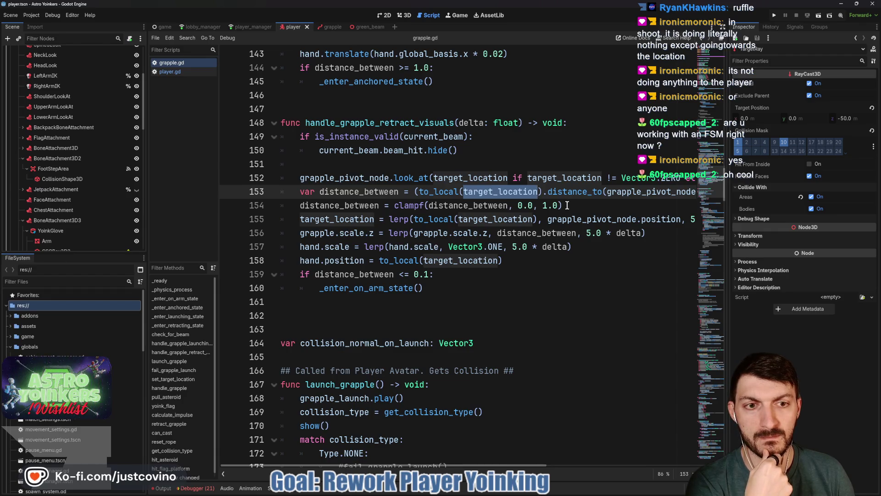
pyautogui.moveTo(567, 205); pyautogui.dragTo(291, 208)
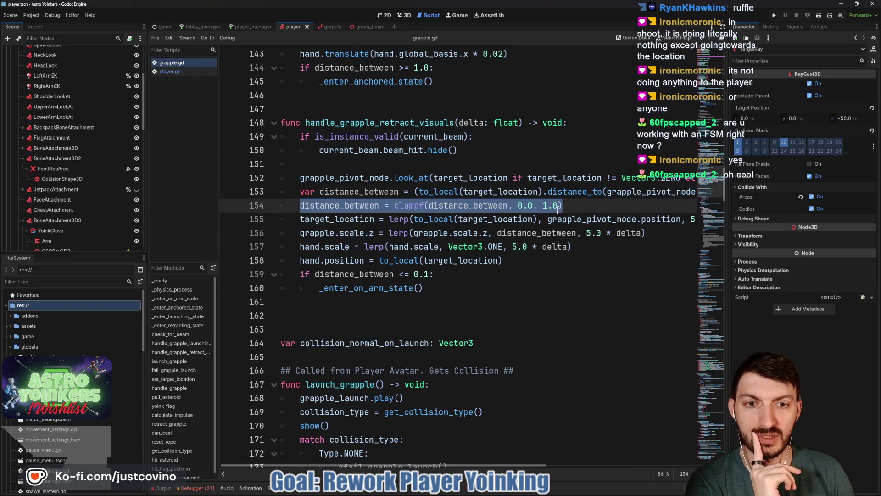
pyautogui.hscroll(3, 557, 209)
pyautogui.hscroll(-3, 554, 210)
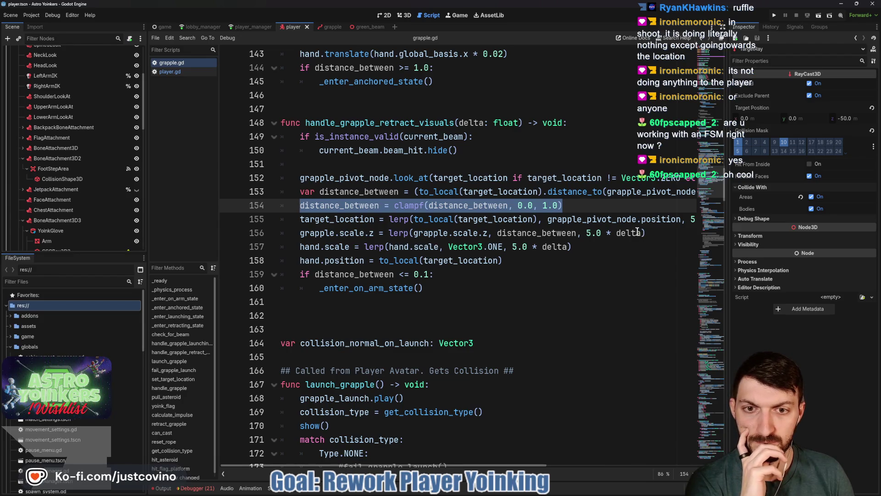
pyautogui.doubleClick(337, 219)
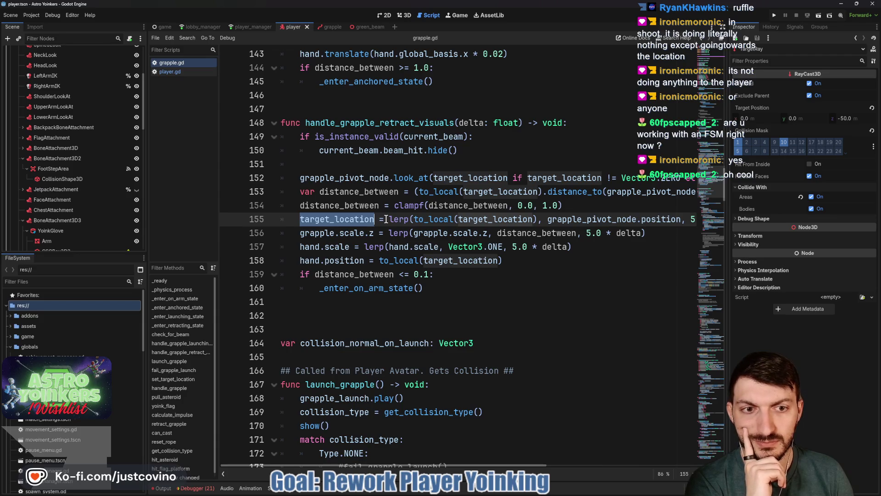
pyautogui.hscroll(4, 513, 214)
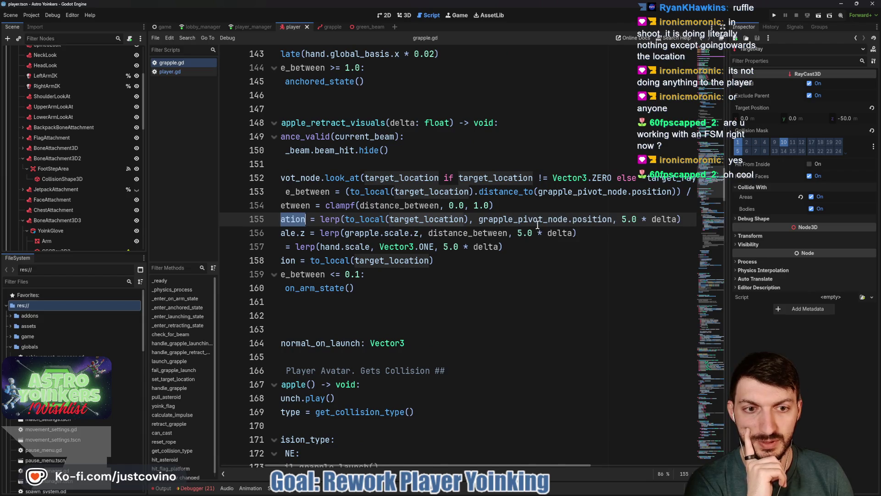
pyautogui.hscroll(-3, 588, 216)
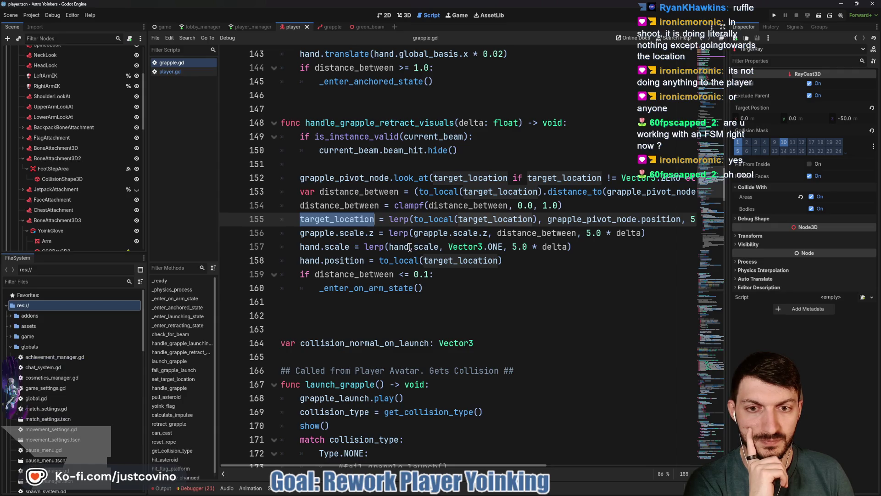
pyautogui.doubleClick(332, 234)
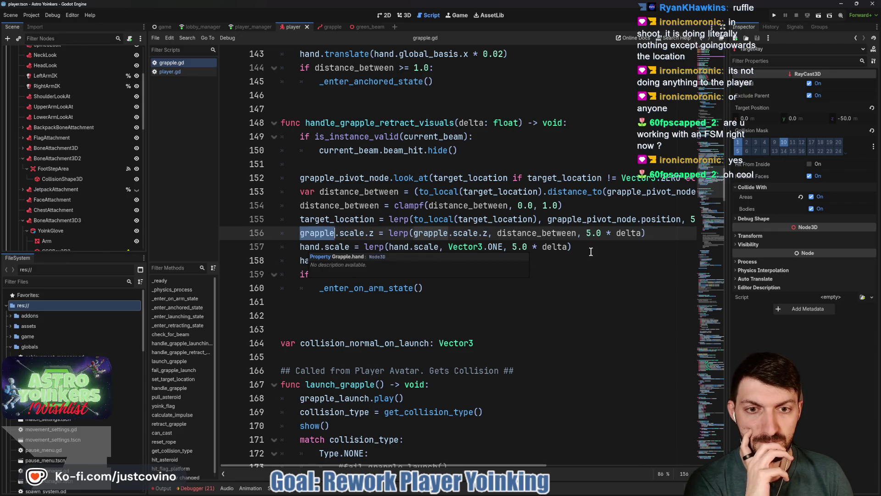
# Add print("Distance Between: " + distance_between) after line 158
pyautogui.click(536, 262)
pyautogui.press('Return')
pyautogui.write('print(distance_between')
pyautogui.hotkey('ctrl', 'Left')
pyautogui.write('"" +')
pyautogui.press('Left')
pyautogui.press('Left')
pyautogui.press('Left')
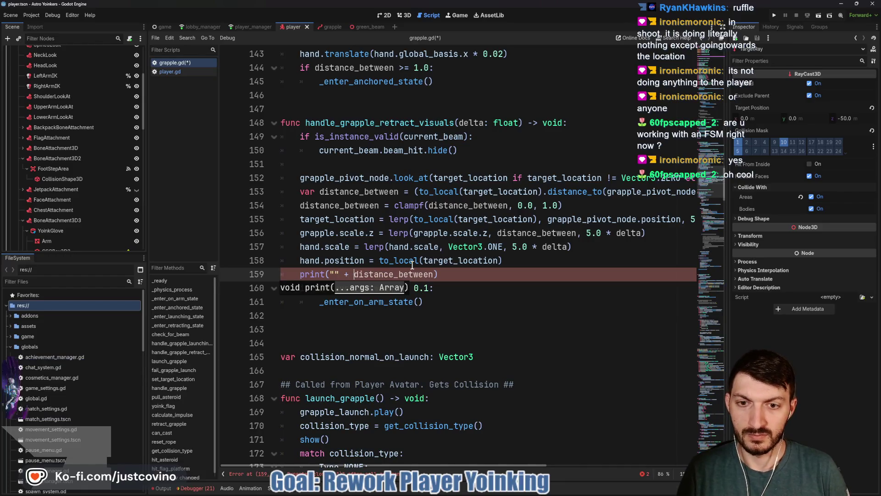
pyautogui.write('istance Between:')
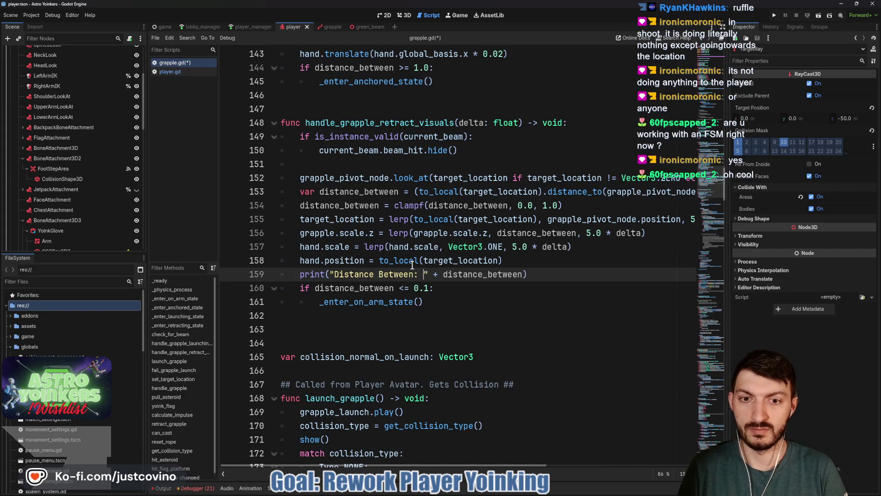
# Save grapple.gd and launch the game with Run Project
pyautogui.hotkey('ctrl', 's')
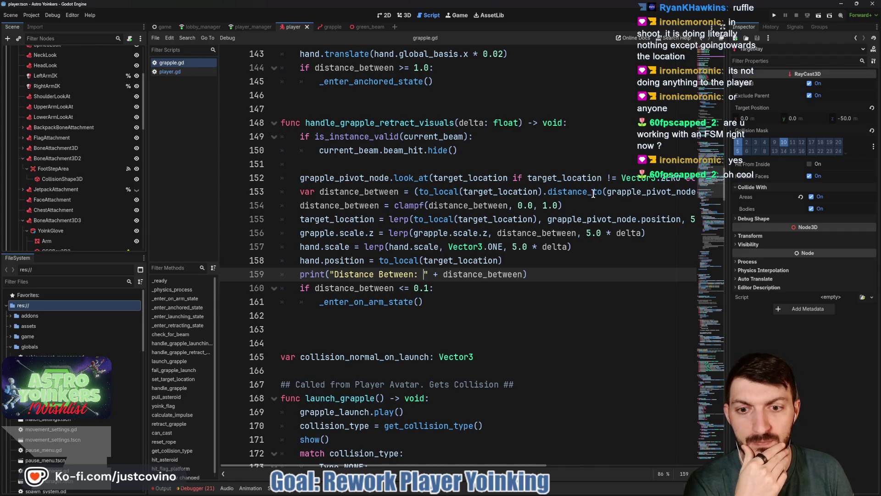
pyautogui.doubleClick(364, 304)
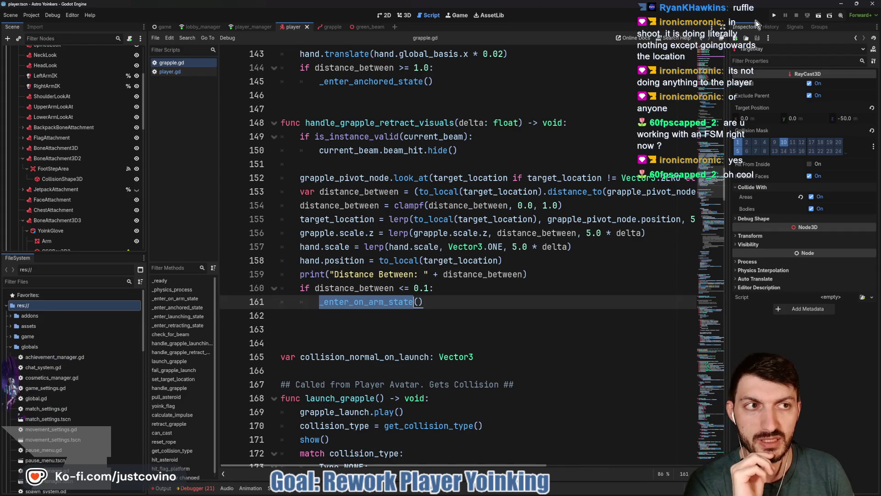
pyautogui.click(776, 18)
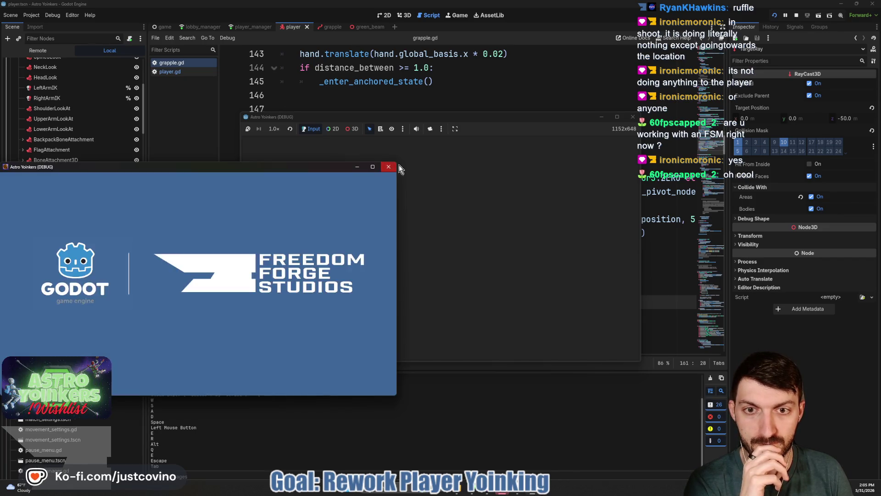
# Host a lobby, walk with W, jump with Space, and fire the grapple
pyautogui.click(292, 165)
pyautogui.click(403, 186)
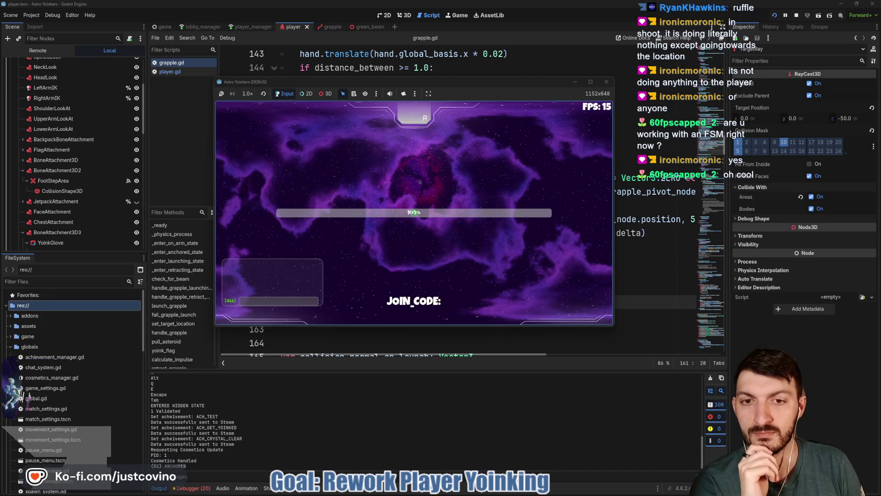
pyautogui.press('w')
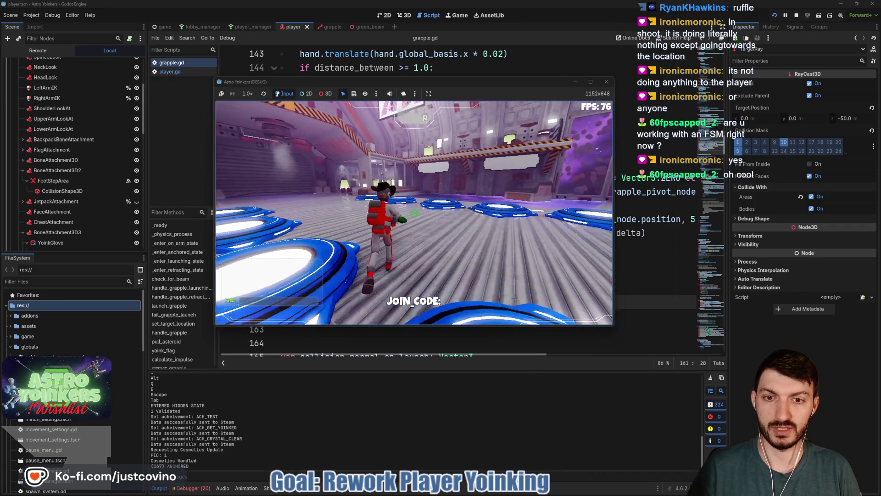
pyautogui.press('w')
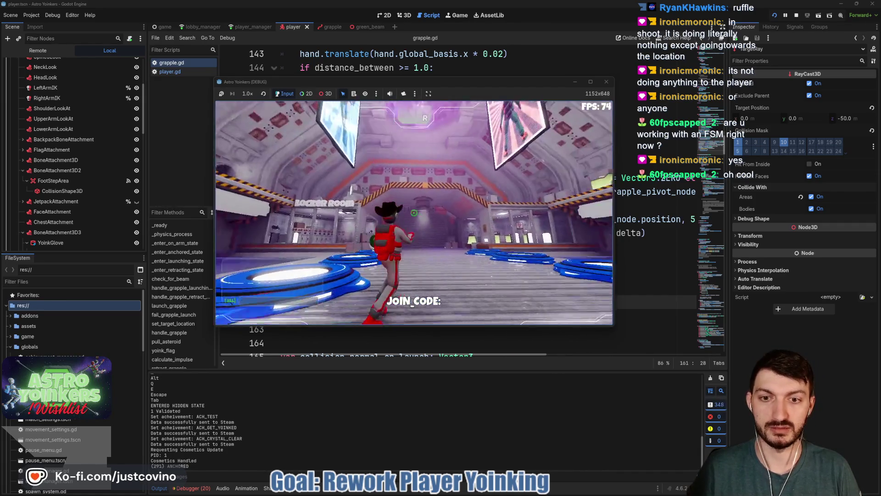
pyautogui.press('space')
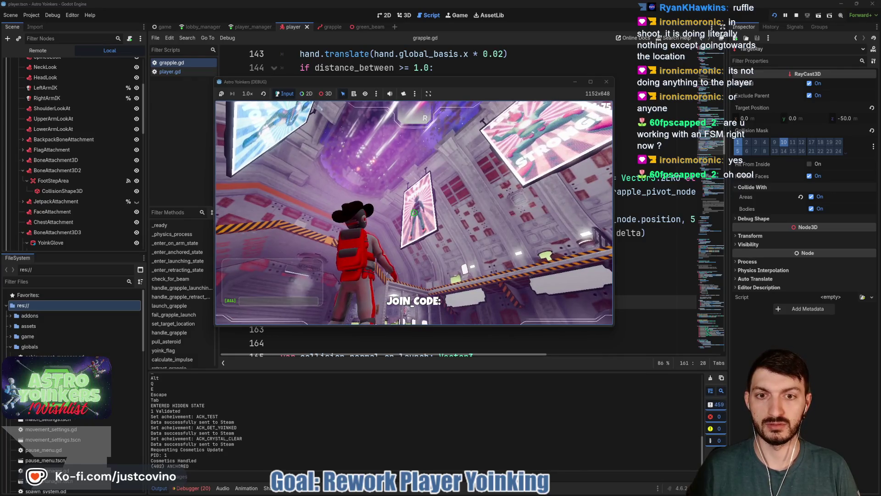
pyautogui.click(413, 213)
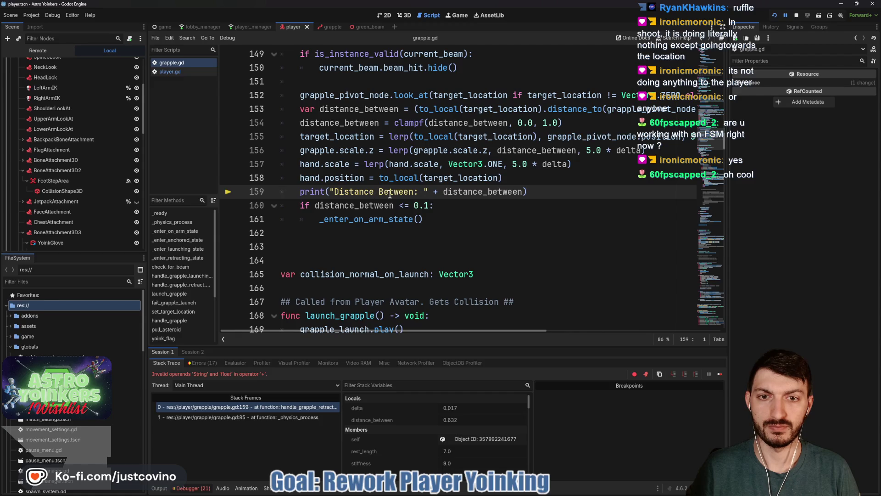
# Wrap distance_between in str() in line 159's print
pyautogui.doubleClick(445, 193)
pyautogui.write('(')
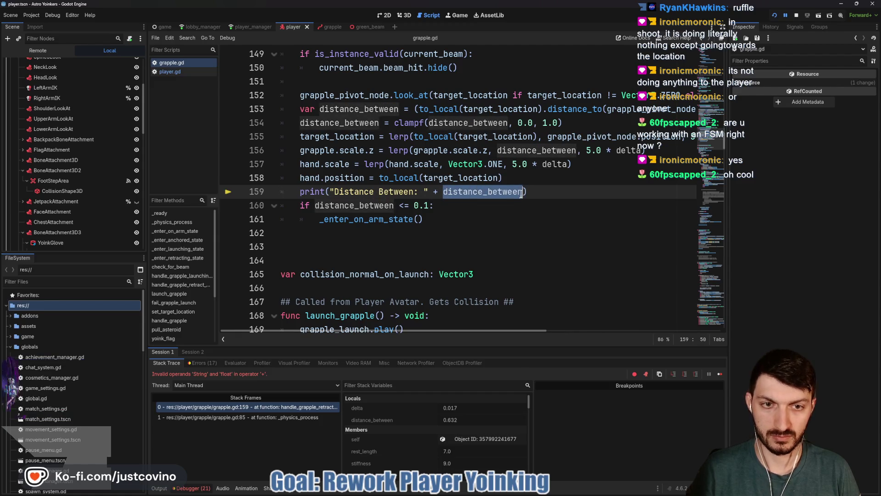
pyautogui.press('Right')
pyautogui.click(444, 188)
pyautogui.write('str')
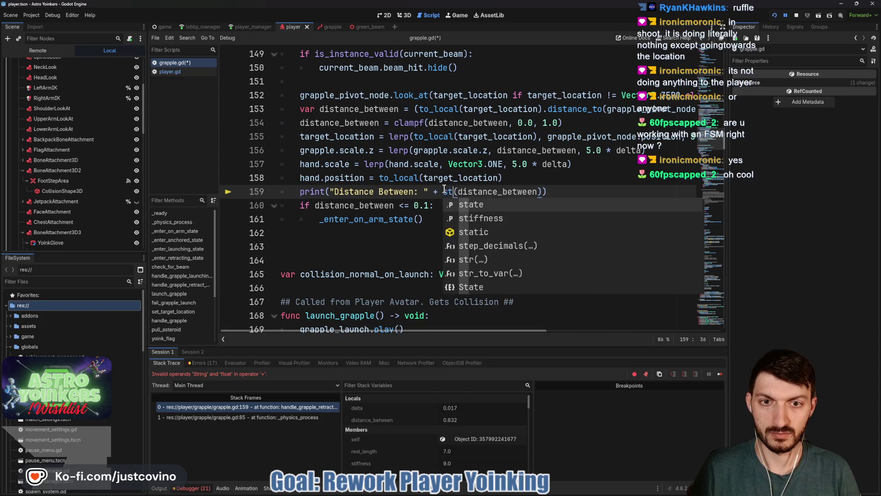
# Stop the debug session, save grapple.gd, and find handle_grapple_launching_visuals
pyautogui.click(795, 15)
pyautogui.click(505, 178)
pyautogui.hotkey('ctrl', 's')
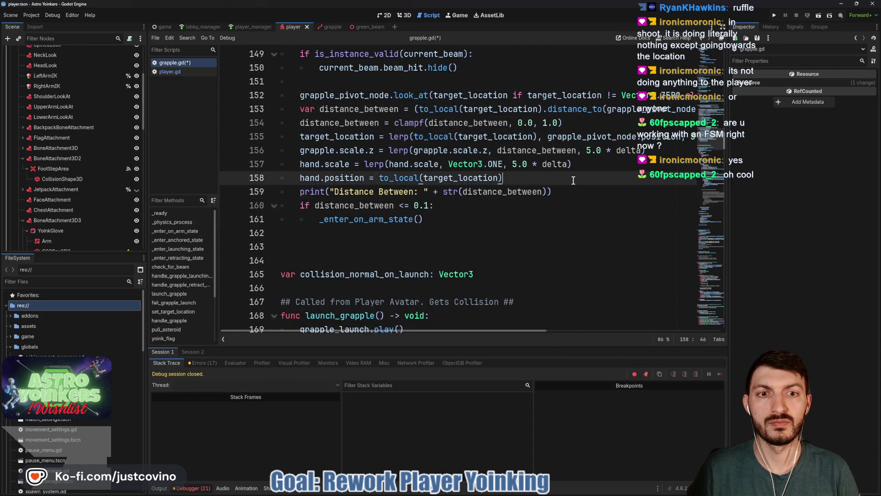
pyautogui.scroll(12, 473, 176)
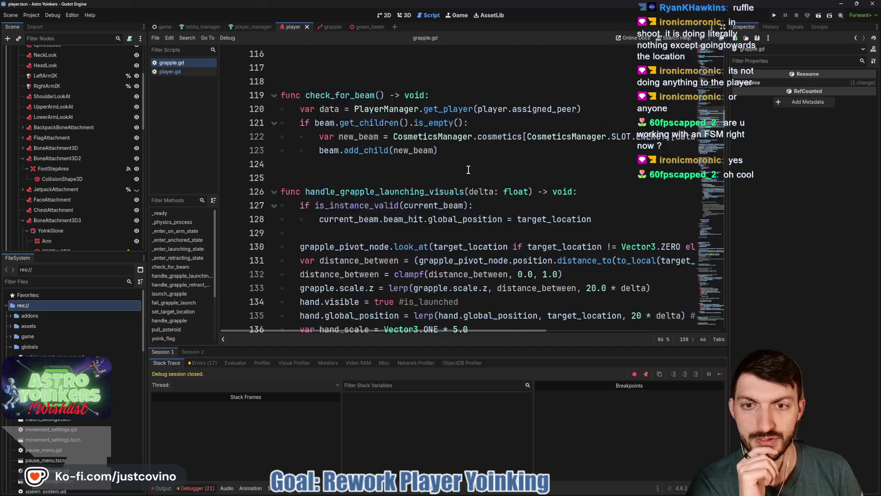
pyautogui.scroll(-2, 421, 201)
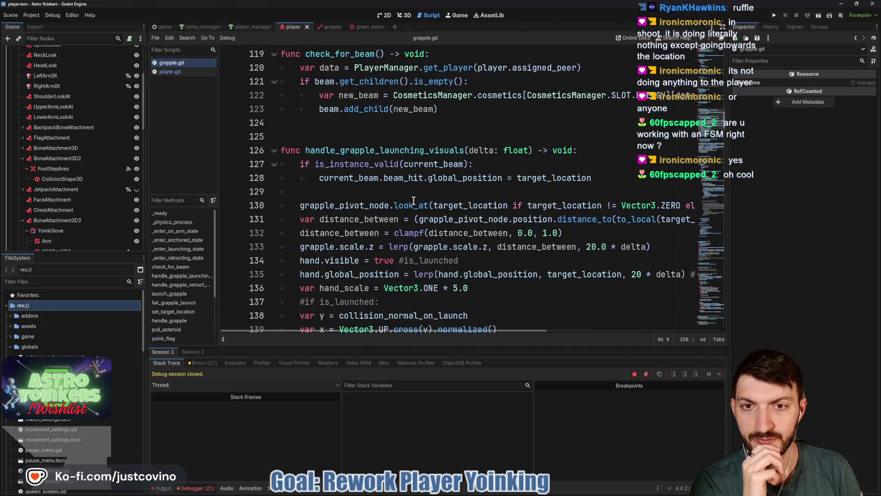
pyautogui.doubleClick(359, 151)
pyautogui.scroll(-4, 397, 236)
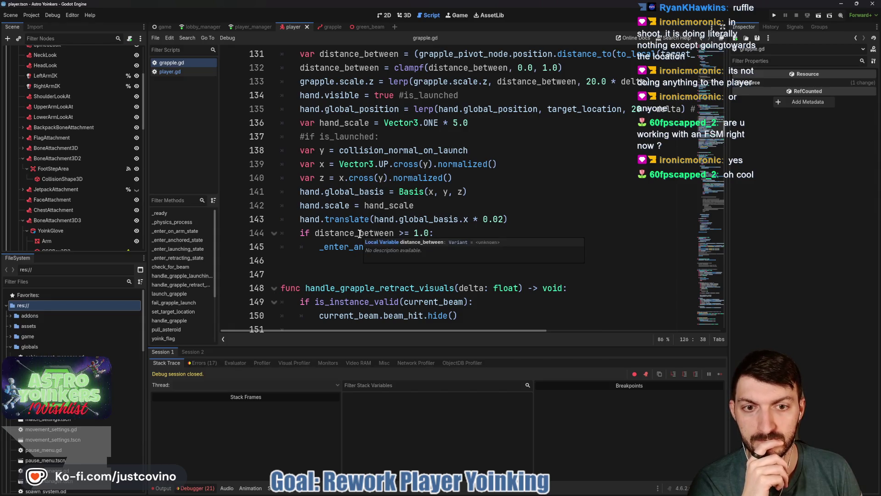
# Lower the anchored distance threshold on line 144 from 1.0 to 0.9
pyautogui.click(415, 232)
pyautogui.write('<')
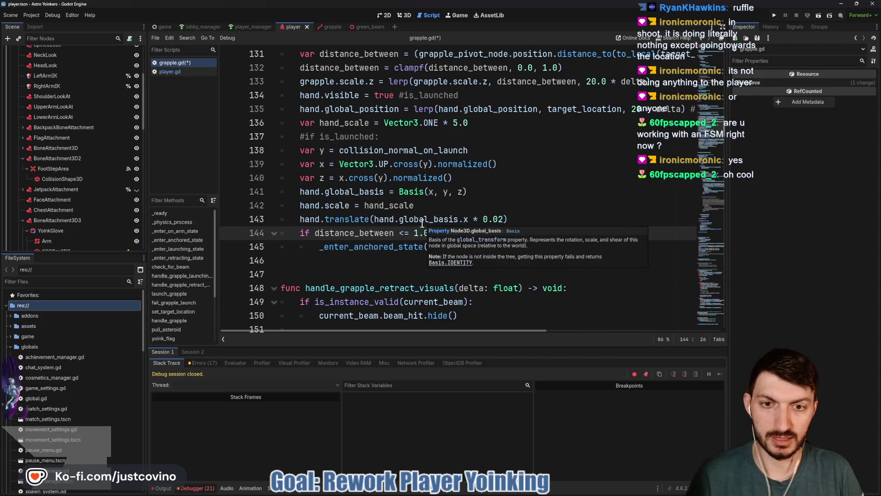
pyautogui.click(419, 232)
pyautogui.write('>')
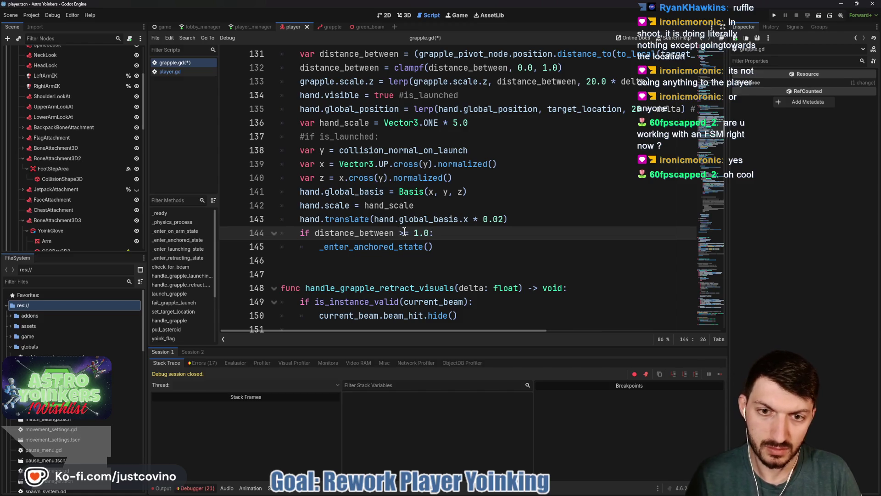
pyautogui.click(418, 232)
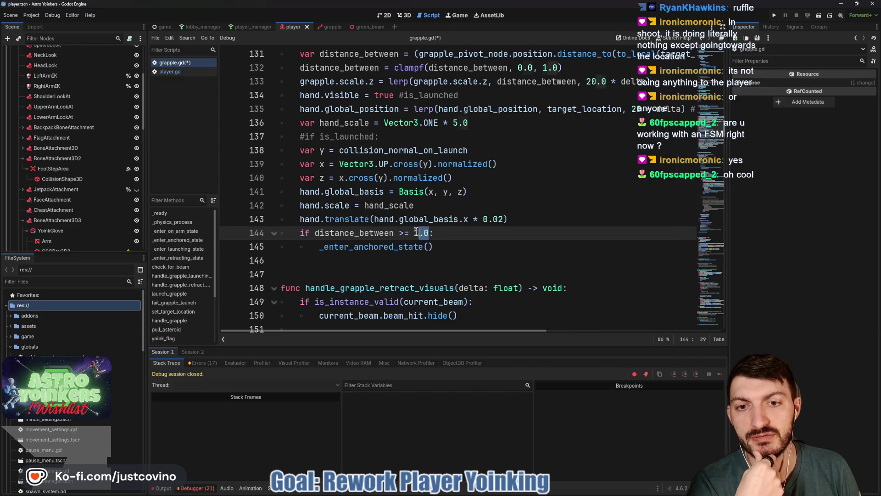
# Insert print("Launch Distance Between " + str(distance_between)) above the check, save grapple.gd, and run the game
pyautogui.click(563, 219)
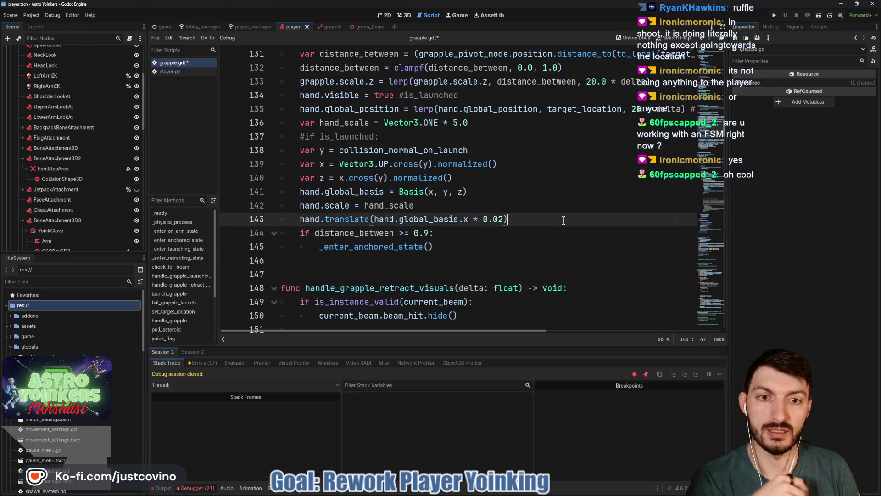
pyautogui.press('Return')
pyautogui.write('print')
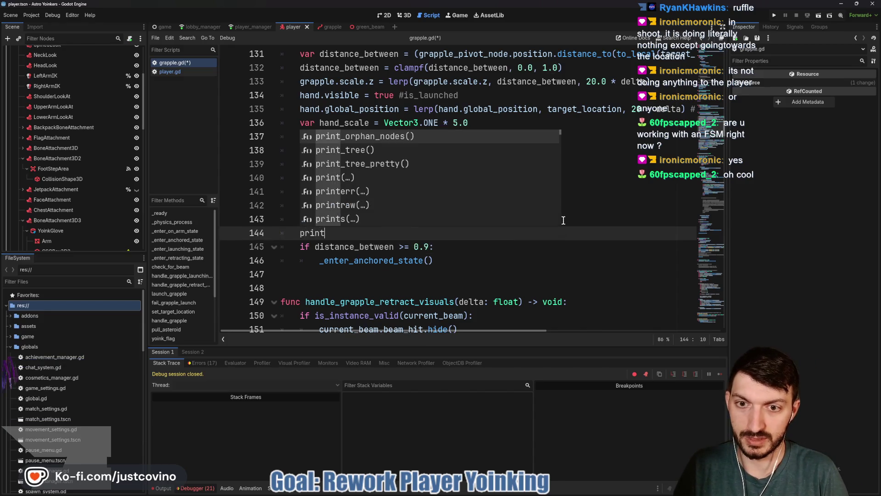
pyautogui.write('("L')
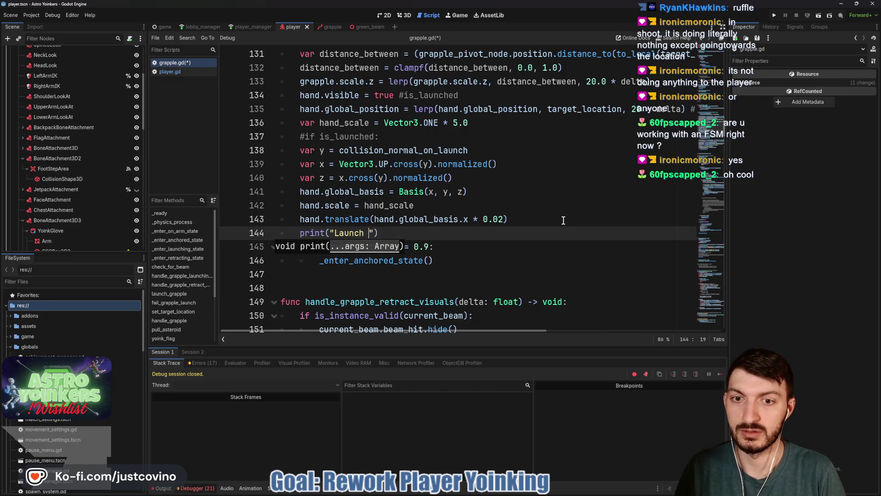
pyautogui.write('aunch Distance Between " + ')
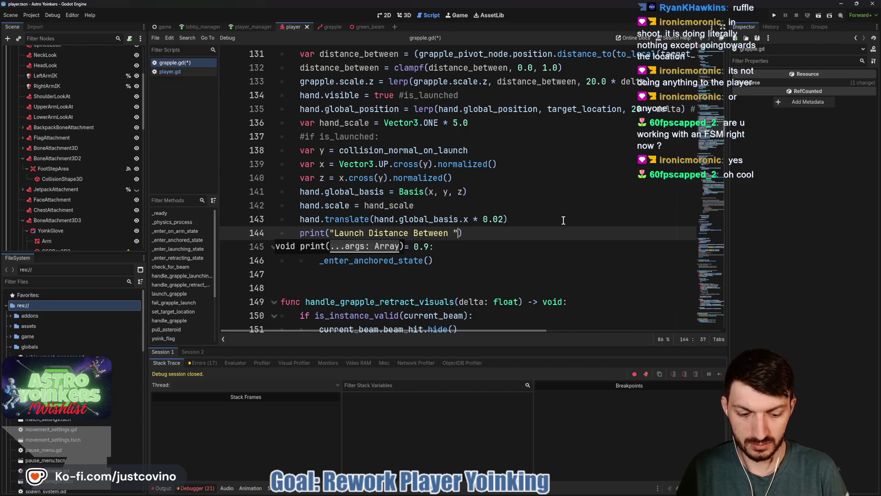
pyautogui.write('str(')
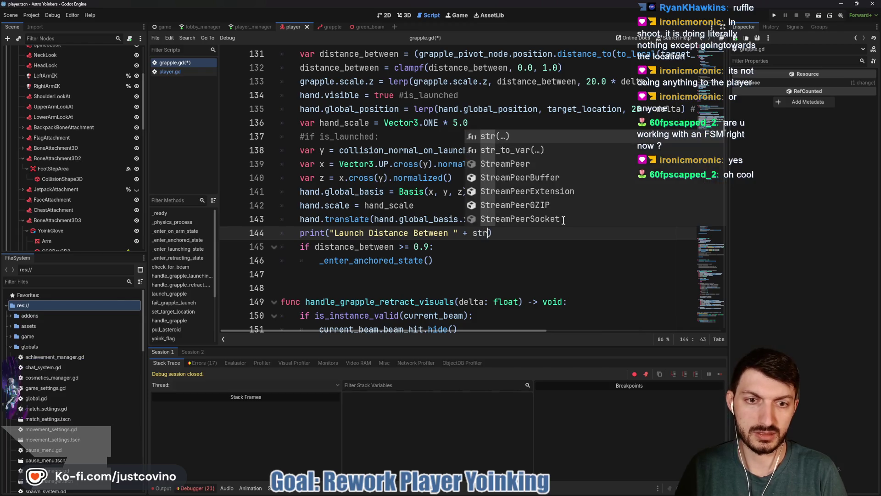
pyautogui.write('dista')
pyautogui.press('Return')
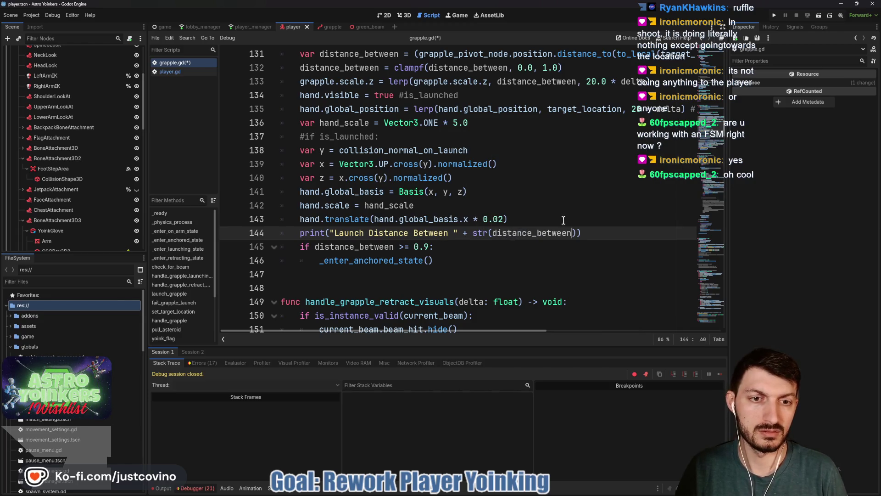
pyautogui.press('End')
pyautogui.hotkey('ctrl', 's')
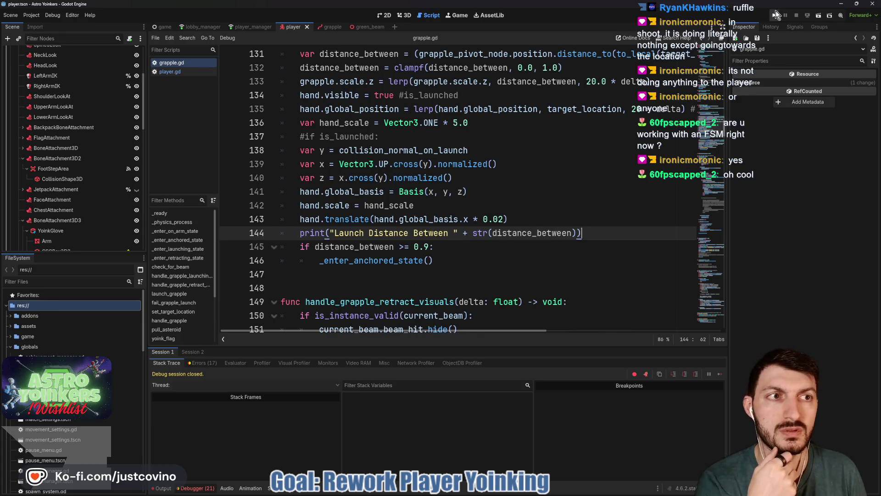
pyautogui.click(776, 16)
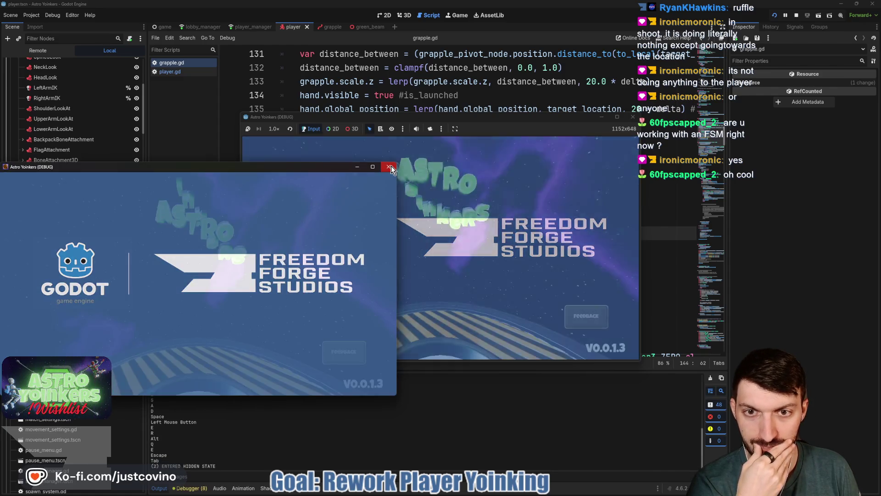
# Close the extra game window, host a lobby, then launch upward and fire the grapple at the wall poster
pyautogui.click(391, 166)
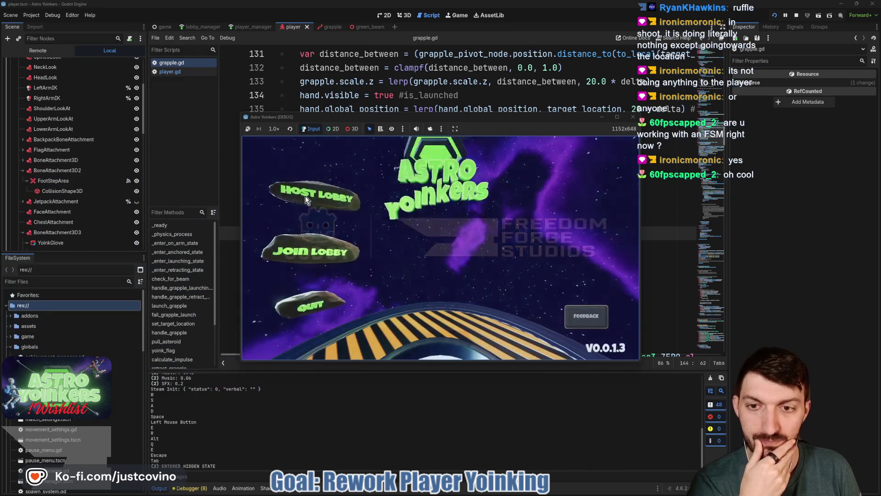
pyautogui.click(293, 197)
pyautogui.click(422, 209)
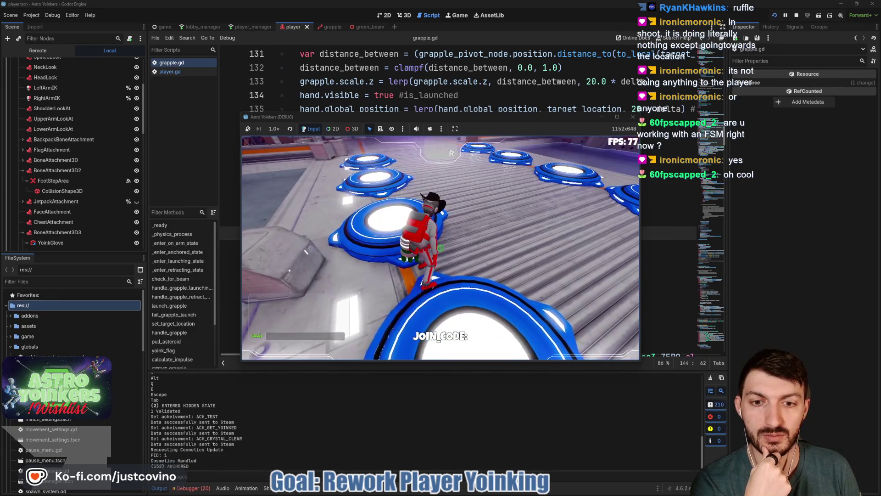
pyautogui.press('w')
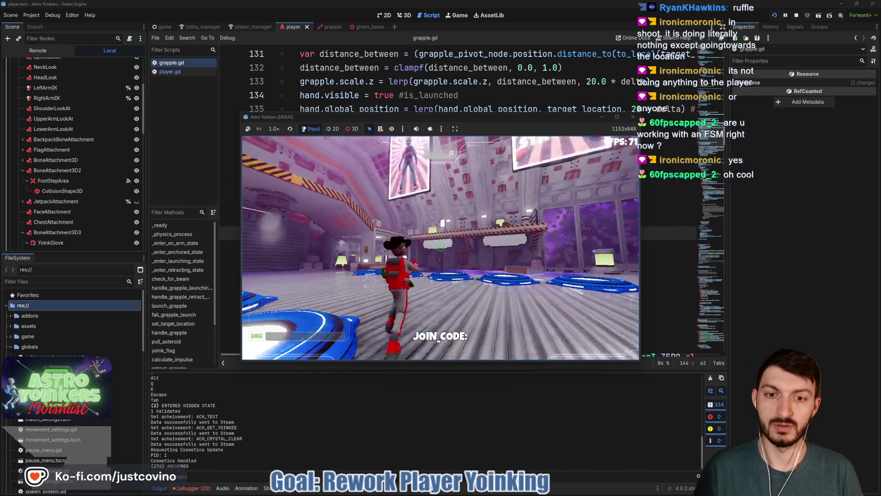
pyautogui.press('e')
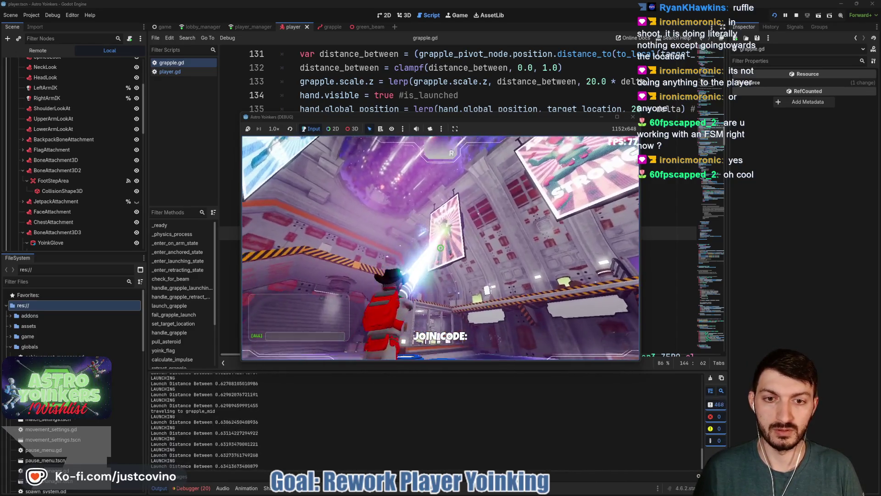
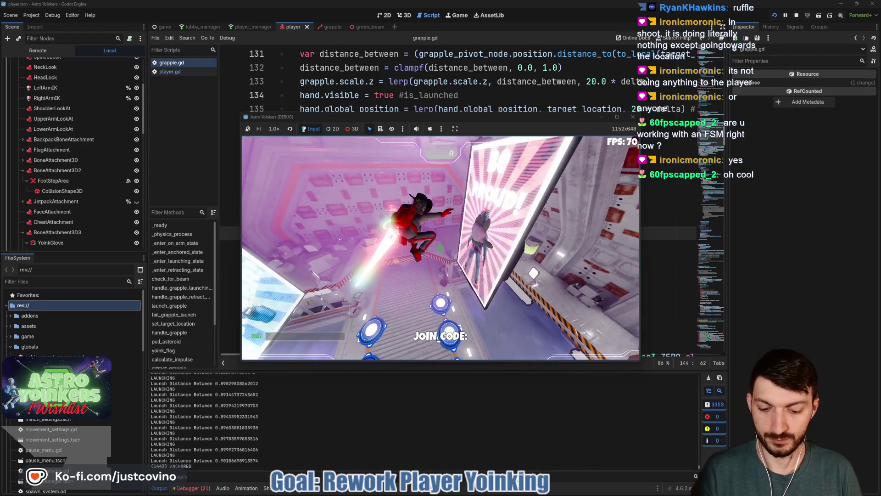
# Stop the debug game and scroll the script editor to handle_grapple_launching_visuals
pyautogui.press('F8')
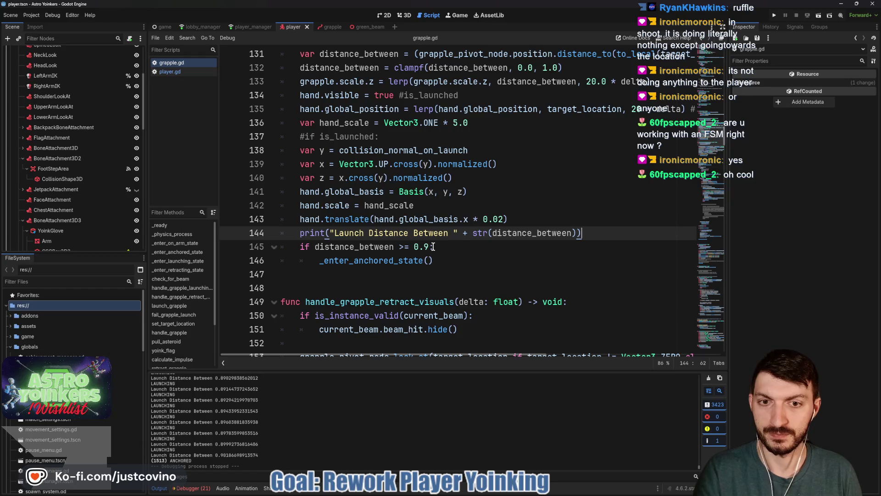
pyautogui.scroll(5, 270, 421)
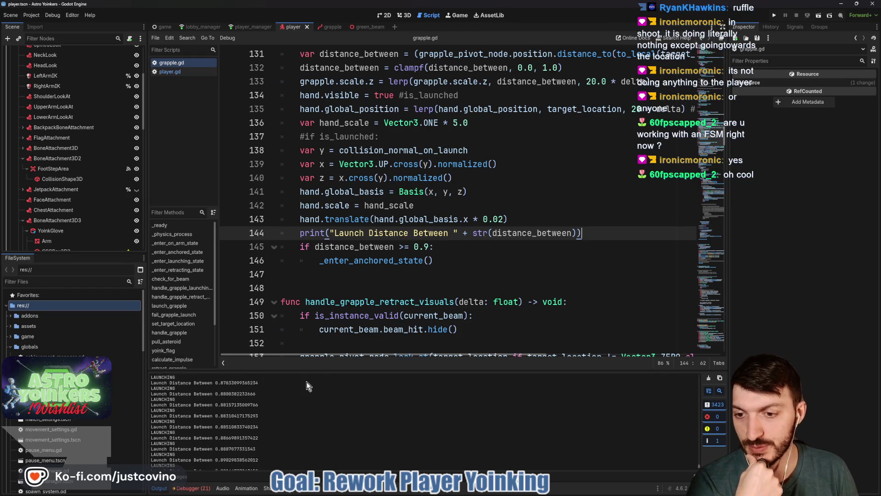
pyautogui.scroll(-5, 270, 417)
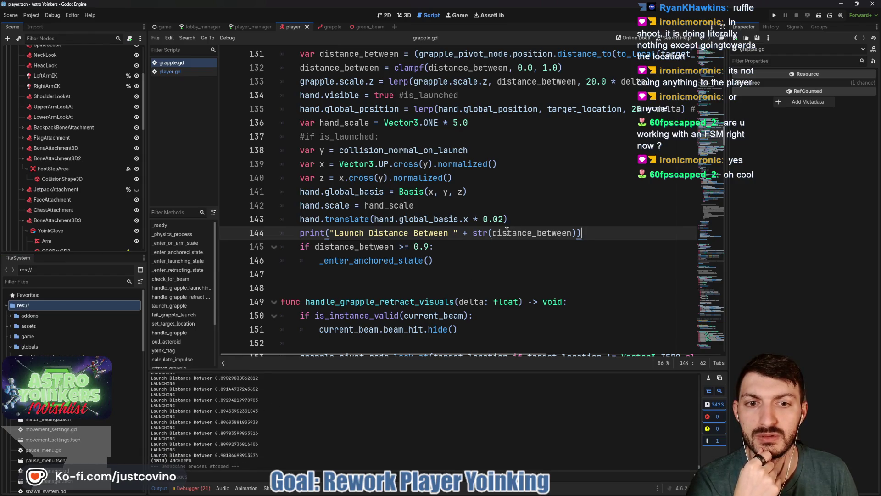
pyautogui.scroll(3, 448, 208)
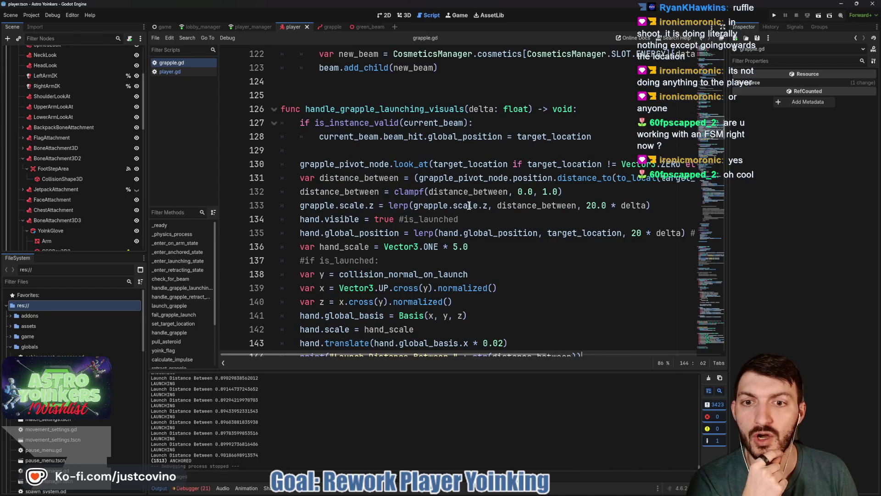
pyautogui.scroll(-1, 498, 241)
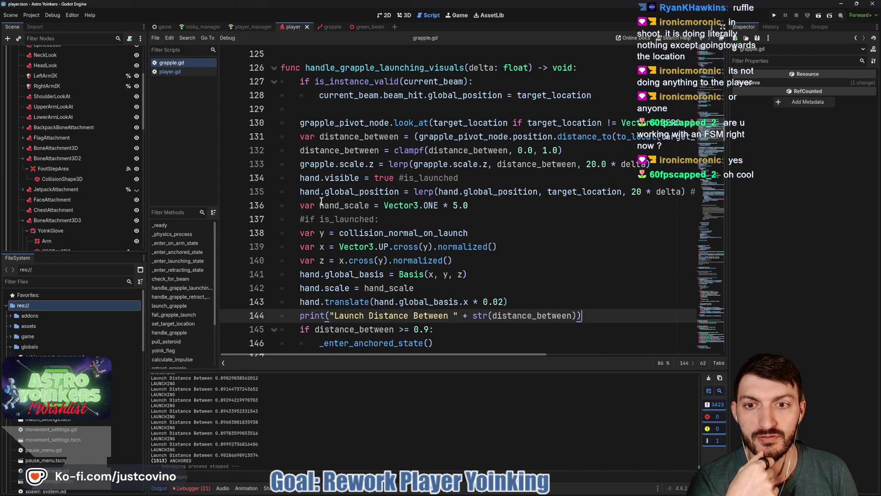
# Review target_location uses and the launch print, then select distance_between in the anchor condition
pyautogui.doubleClick(568, 192)
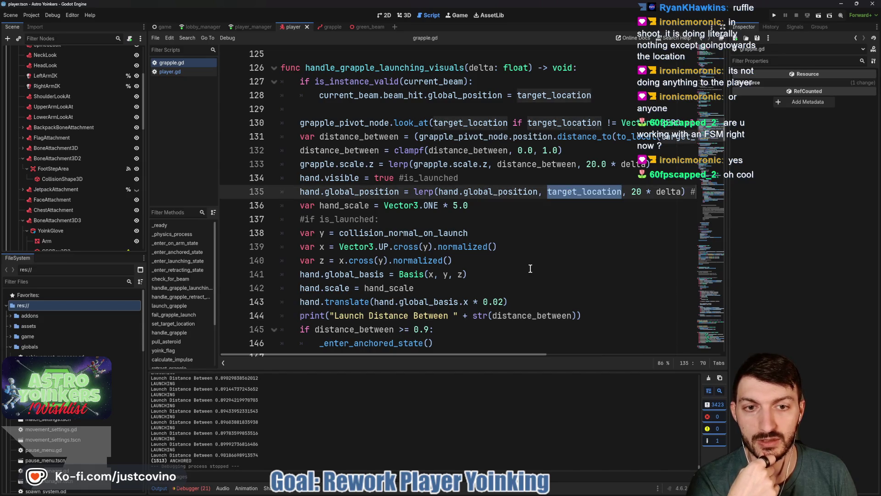
pyautogui.moveTo(585, 312); pyautogui.dragTo(300, 316)
pyautogui.scroll(-1, 434, 302)
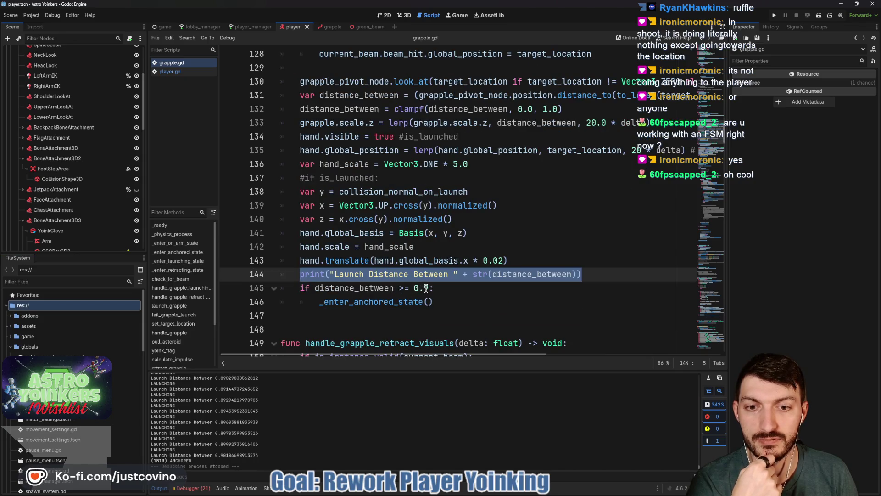
pyautogui.doubleClick(391, 290)
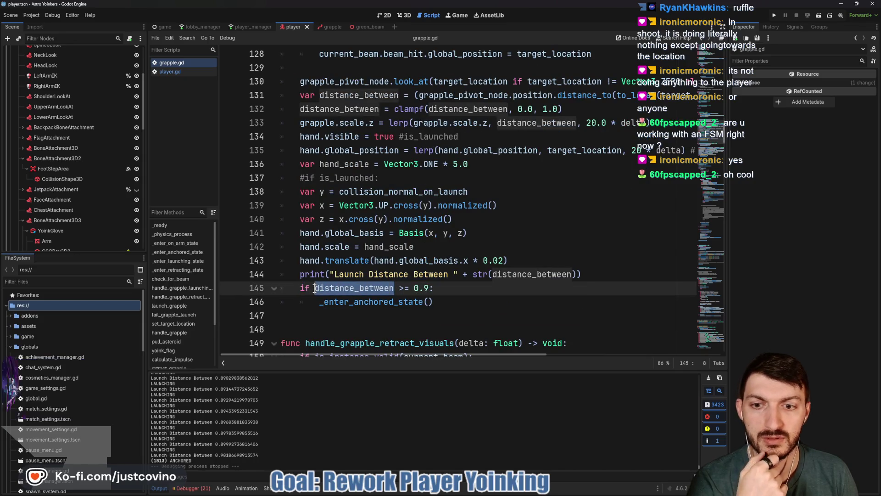
# Replace distance_between with hand.global_position.distance_to(target_location) in the anchor condition
pyautogui.write('hand.glo')
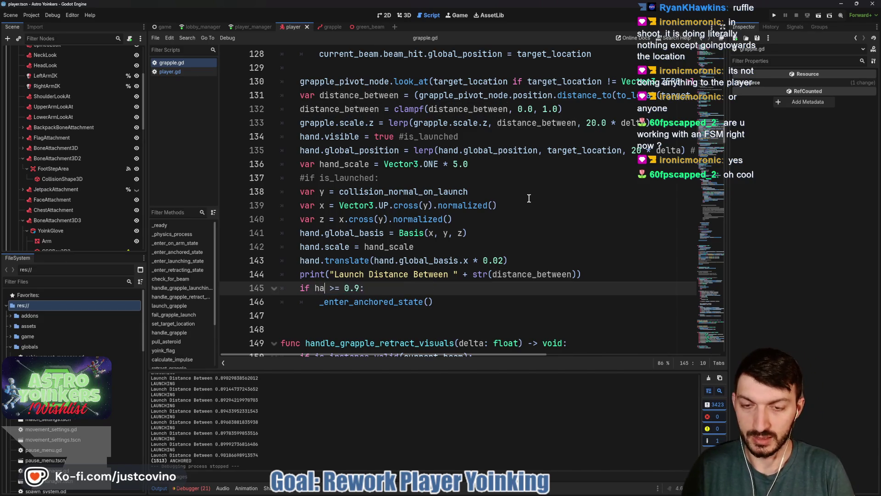
pyautogui.write('bal_positiion')
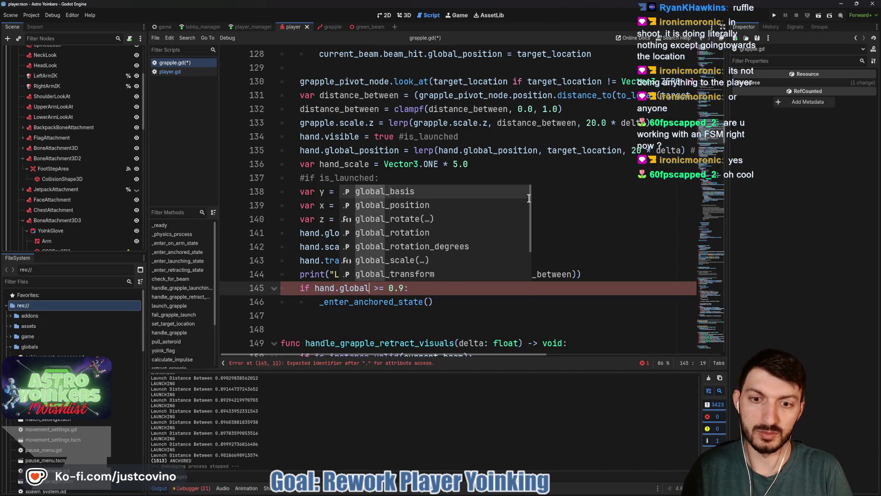
pyautogui.press('BackSpace')
pyautogui.press('BackSpace')
pyautogui.press('BackSpace')
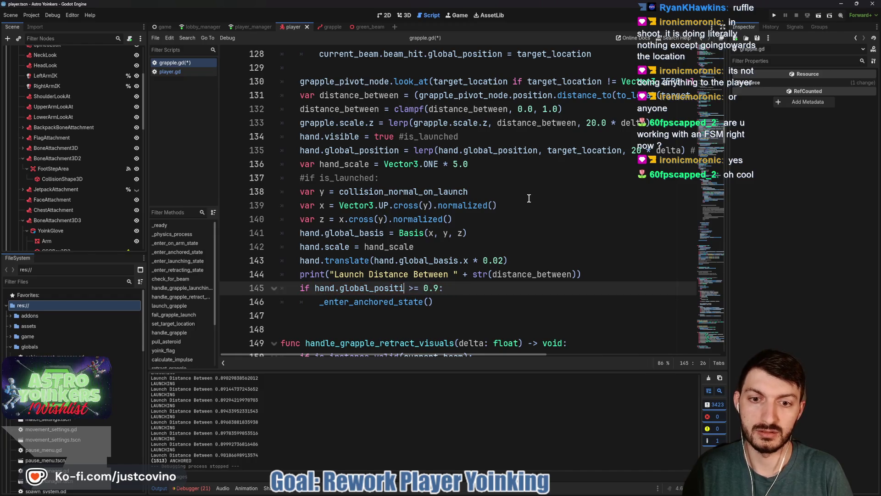
pyautogui.write('on.distance_')
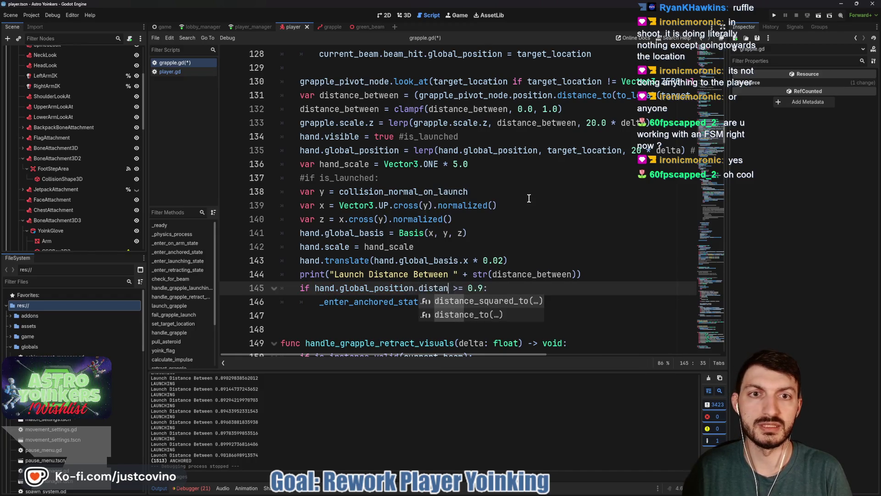
pyautogui.write('to')
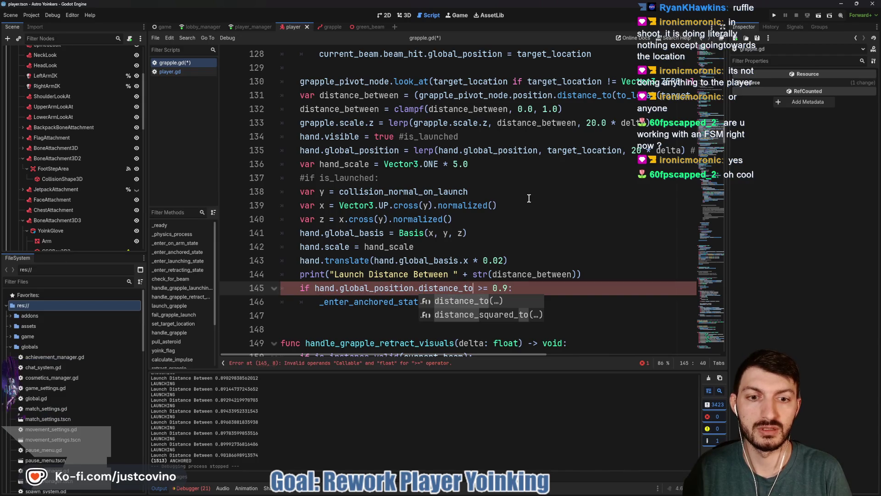
pyautogui.press('Return')
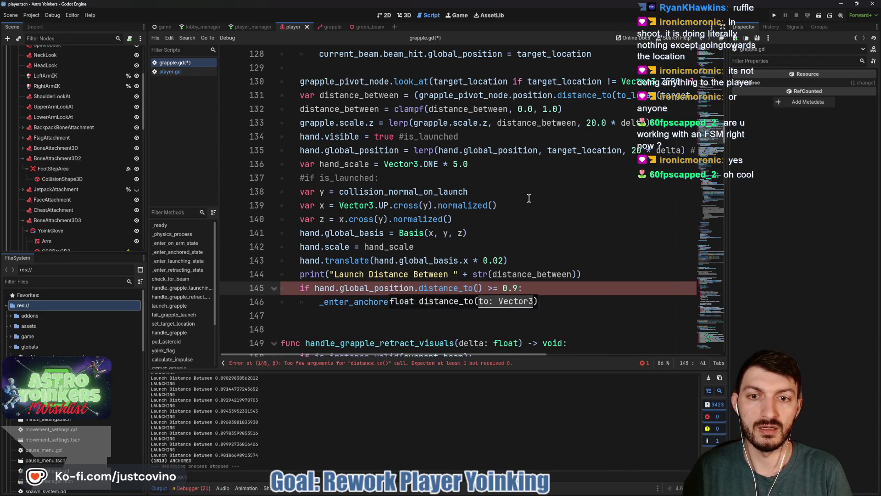
pyautogui.write('target_l')
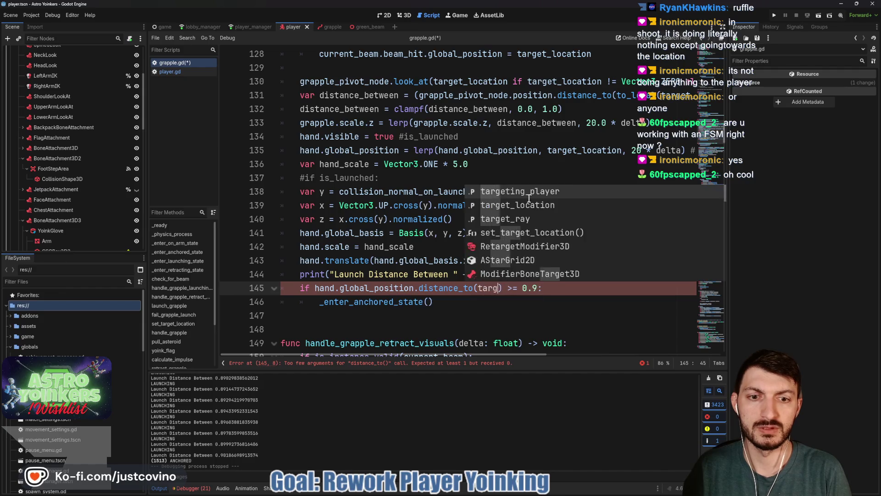
pyautogui.press('Return')
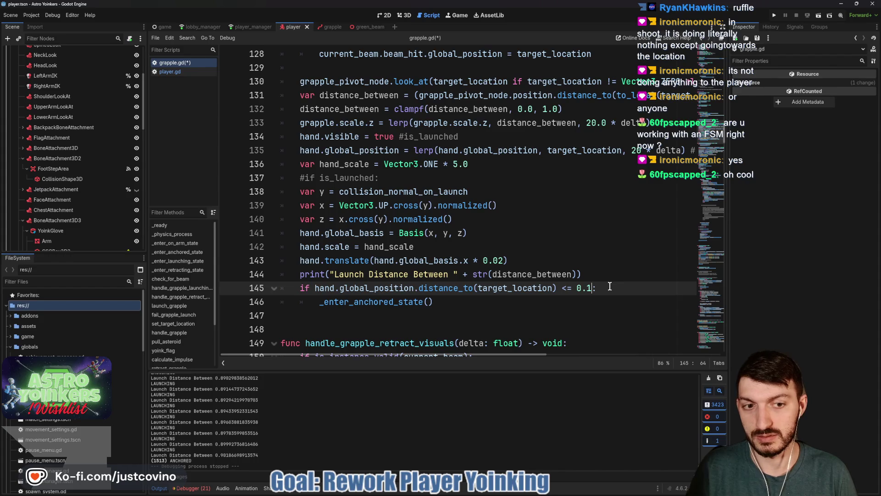
# Make the comparison <= 0.0, save grapple.gd, and clear the output log
pyautogui.press('BackSpace')
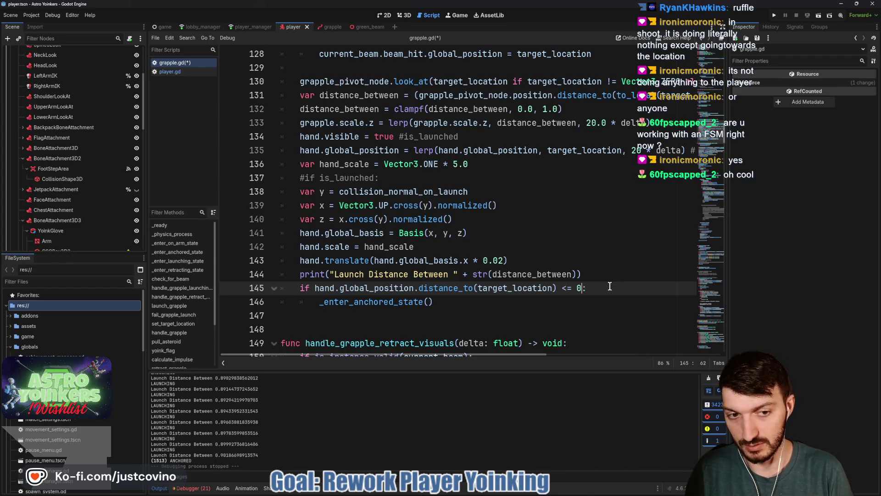
pyautogui.write('0')
pyautogui.press('End')
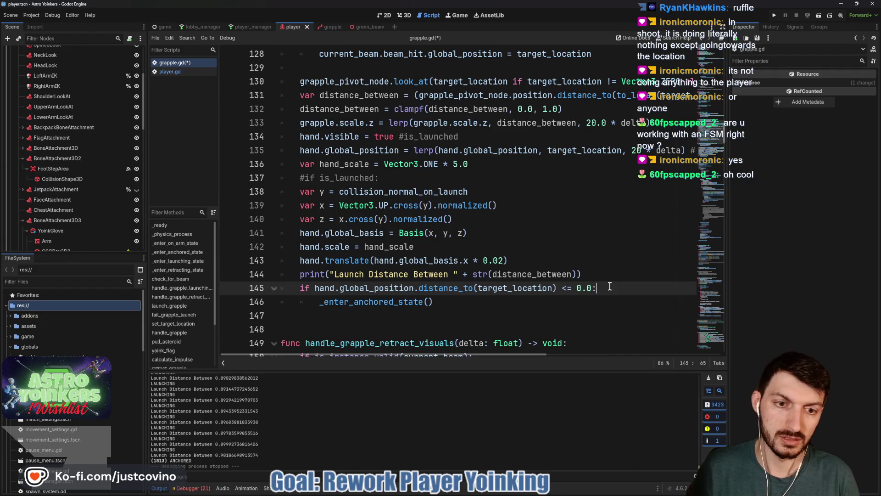
pyautogui.hotkey('ctrl', 's')
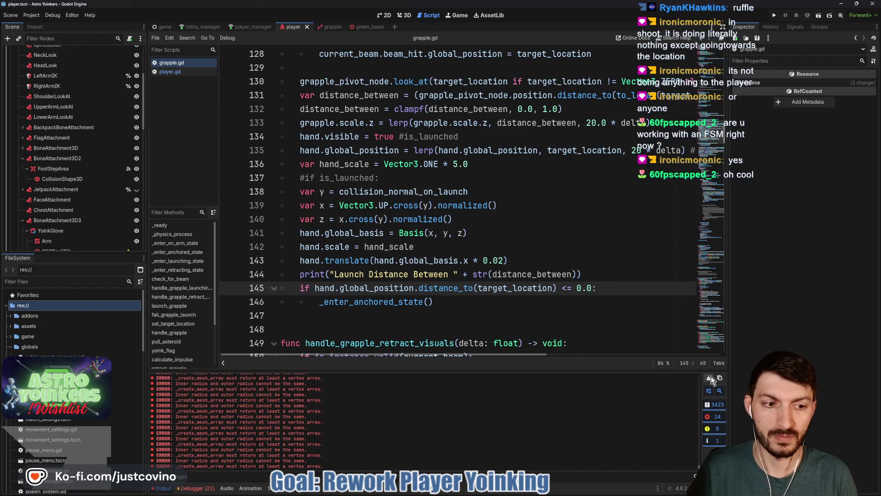
pyautogui.click(708, 379)
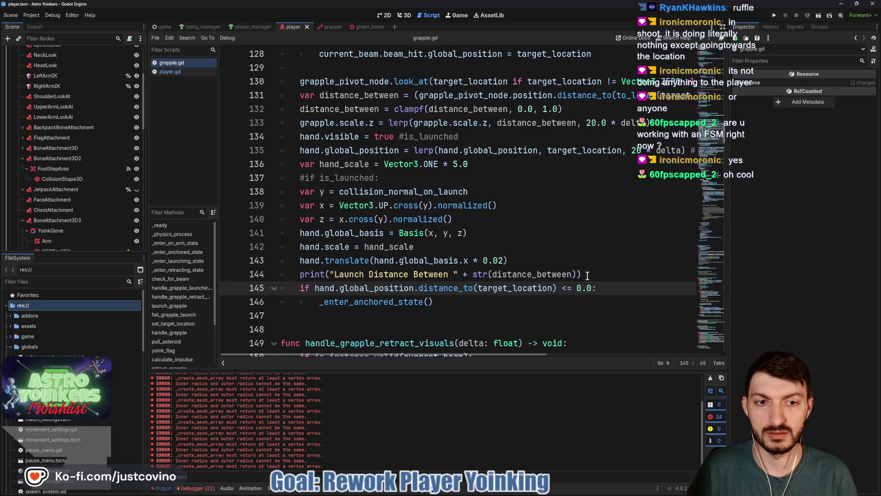
# Remove the word 'Between' from the launch print label on line 144
pyautogui.click(572, 275)
pyautogui.moveTo(572, 274); pyautogui.dragTo(494, 277)
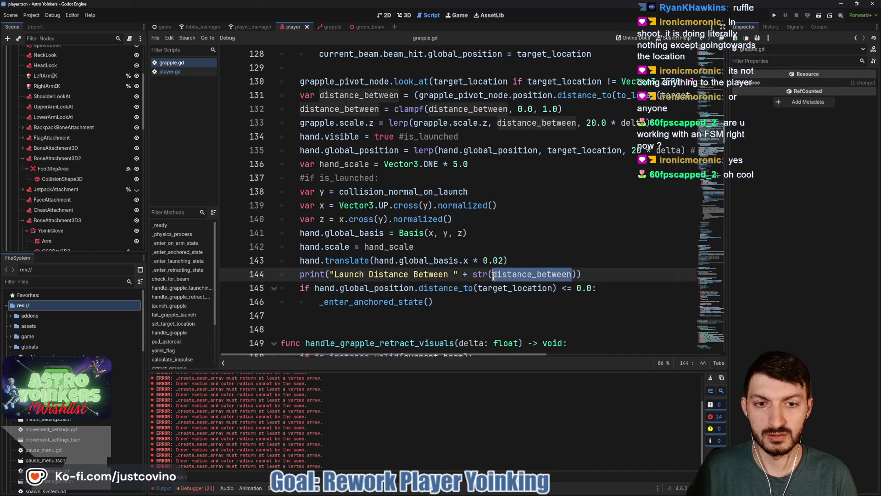
pyautogui.click(589, 274)
pyautogui.moveTo(588, 274); pyautogui.dragTo(277, 276)
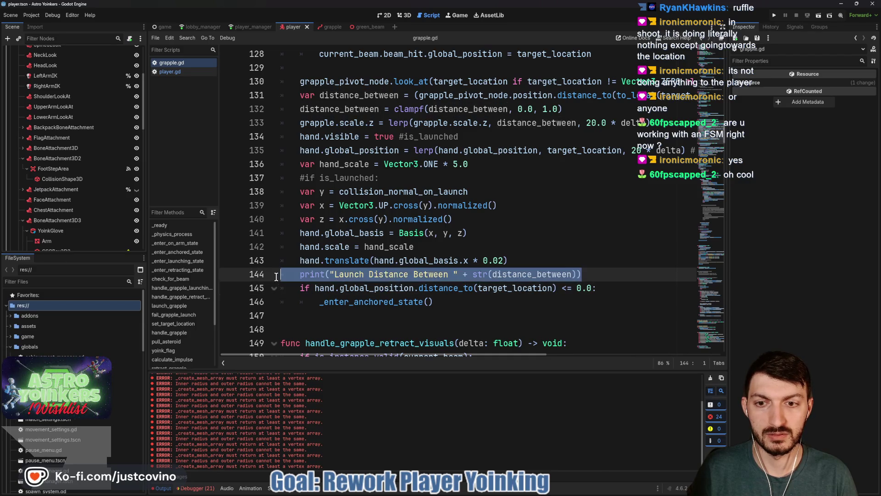
pyautogui.click(413, 274)
pyautogui.moveTo(413, 274); pyautogui.dragTo(450, 274)
pyautogui.press('BackSpace')
pyautogui.press('BackSpace')
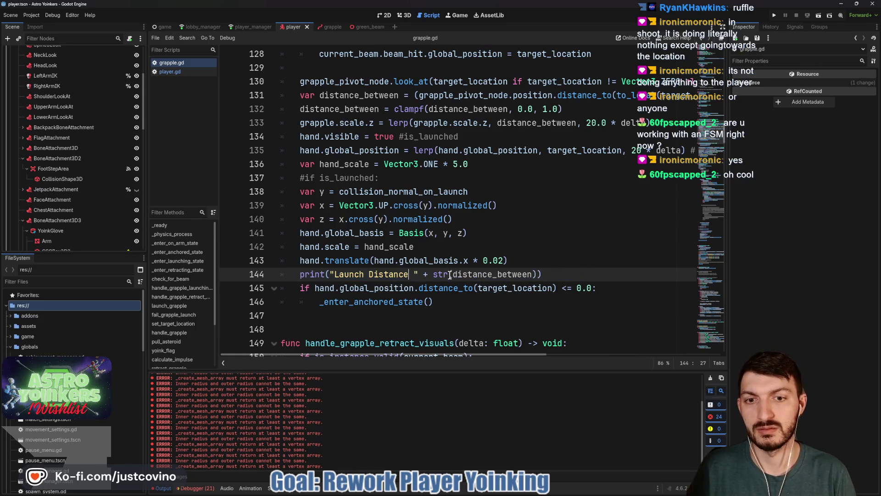
# Put the hand's distance_to(target_location) expression in the print instead of distance_between, then save
pyautogui.doubleClick(320, 288)
pyautogui.hotkey('ctrl', 'c')
pyautogui.moveTo(320, 288)
pyautogui.mouseDown()
pyautogui.moveTo(551, 292)
pyautogui.moveTo(526, 275)
pyautogui.moveTo(454, 274)
pyautogui.mouseUp()
pyautogui.hotkey('ctrl', 'v')
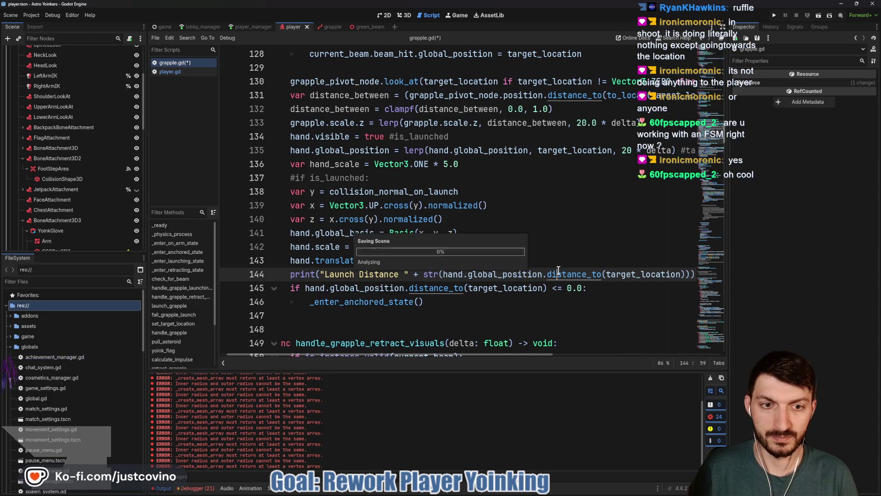
pyautogui.hotkey('ctrl', 's')
pyautogui.scroll(2, 534, 229)
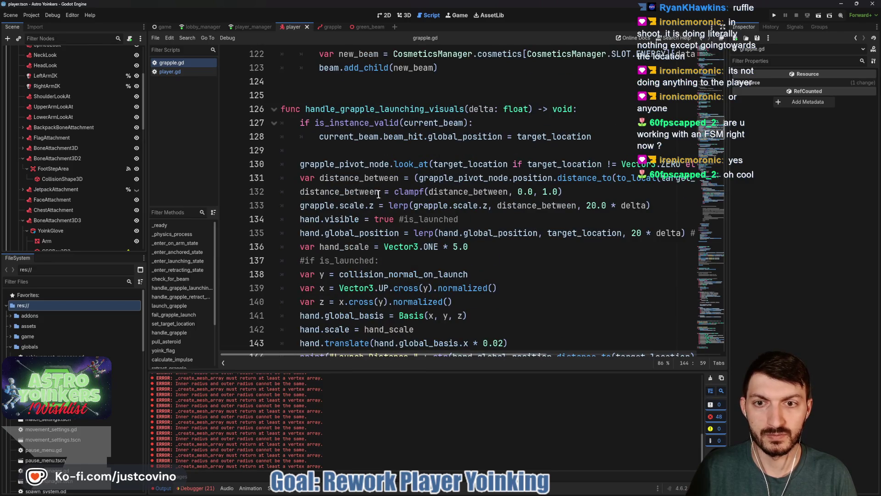
# Finish the line 131 comment with 'to calculate length of grapple' and save grapple.gd
pyautogui.hscroll(5, 373, 195)
pyautogui.hscroll(-1, 437, 205)
pyautogui.hscroll(-3, 437, 205)
pyautogui.hscroll(4, 533, 199)
pyautogui.click(635, 178)
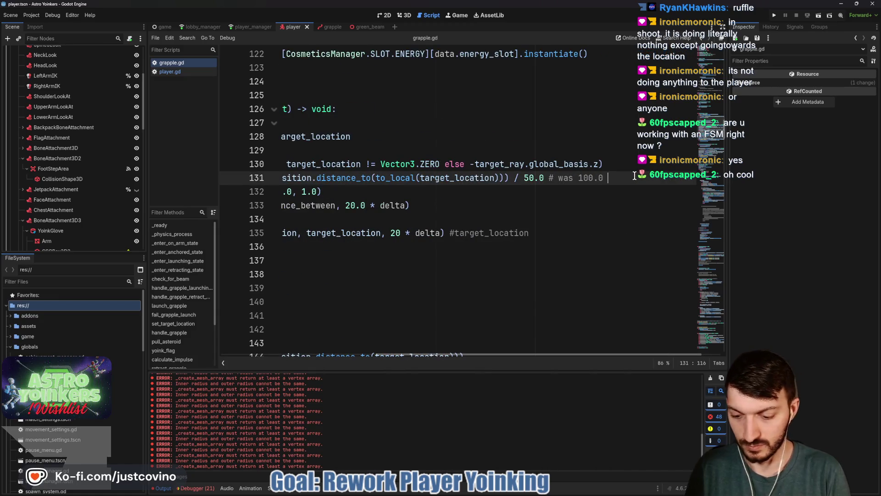
pyautogui.write('o calculate length of ')
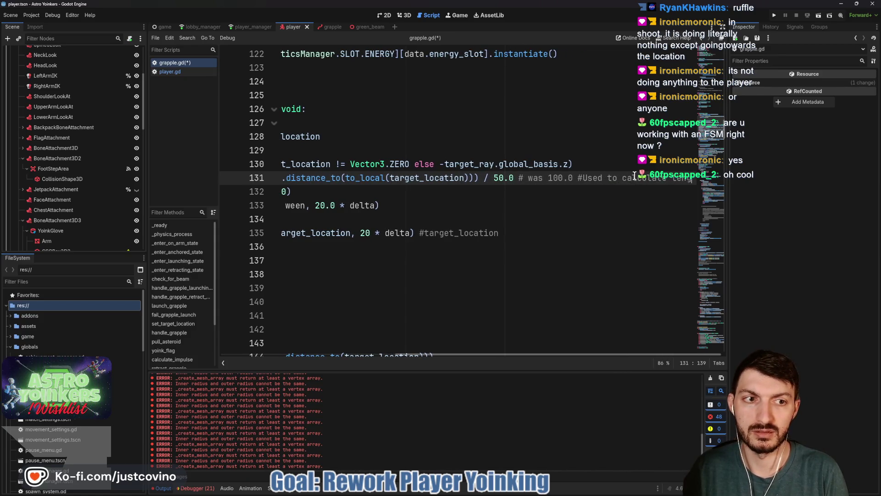
pyautogui.write('grapple')
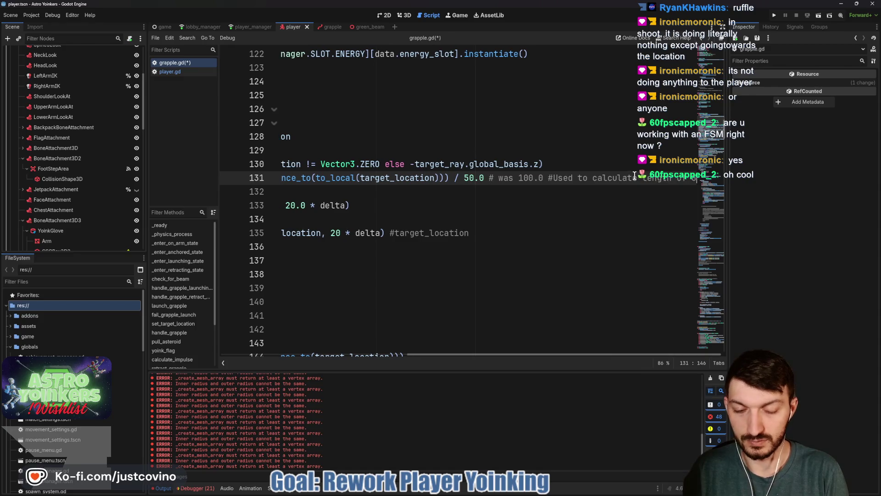
pyautogui.hscroll(-8, 527, 202)
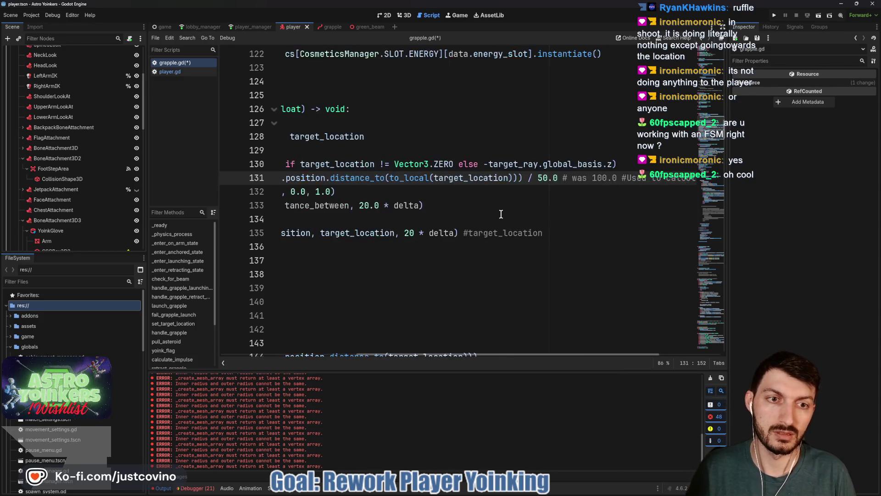
pyautogui.hotkey('ctrl', 's')
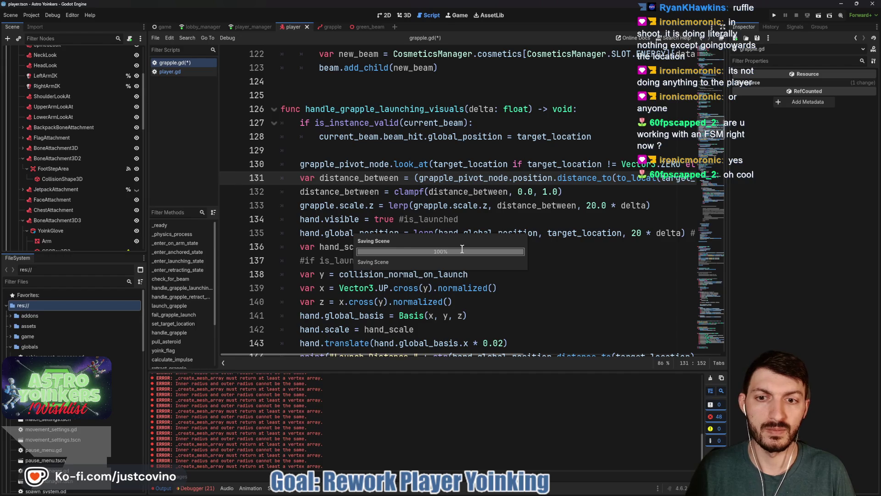
# Append the comment '#dislength of grapple' to line 154 and launch a debug run
pyautogui.scroll(-9, 461, 248)
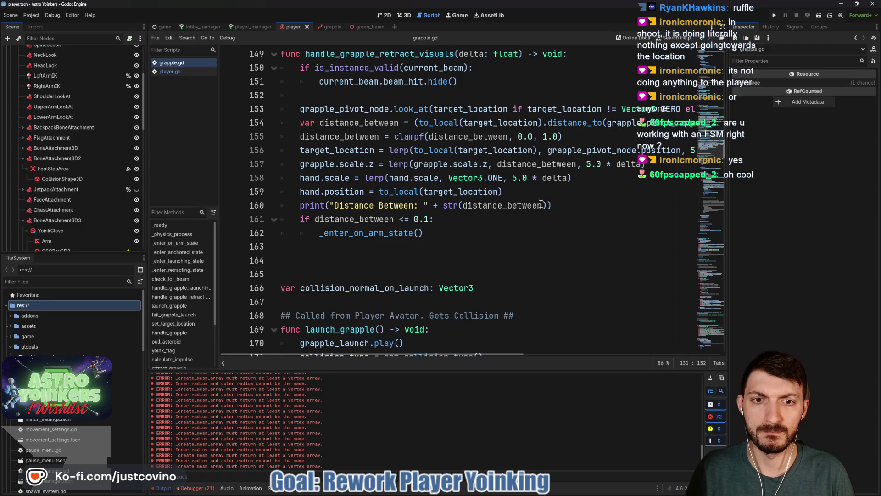
pyautogui.scroll(2, 496, 211)
pyautogui.click(494, 208)
pyautogui.press('End')
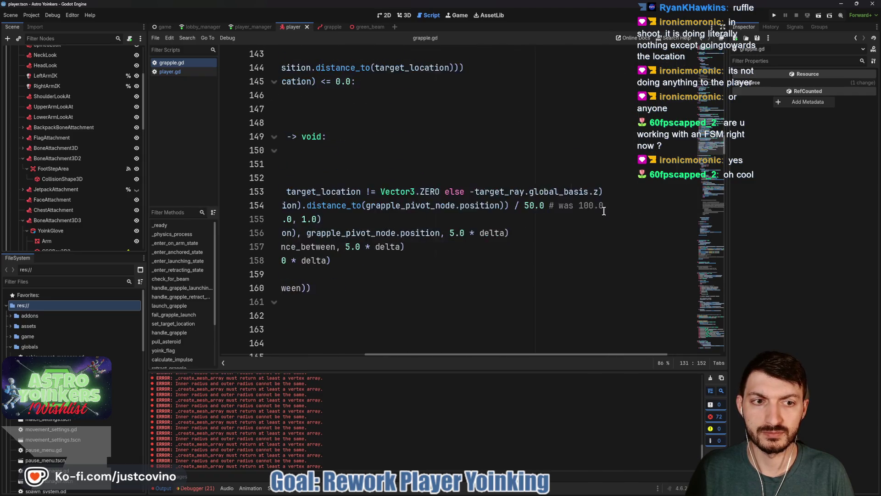
pyautogui.write('# used to calcula')
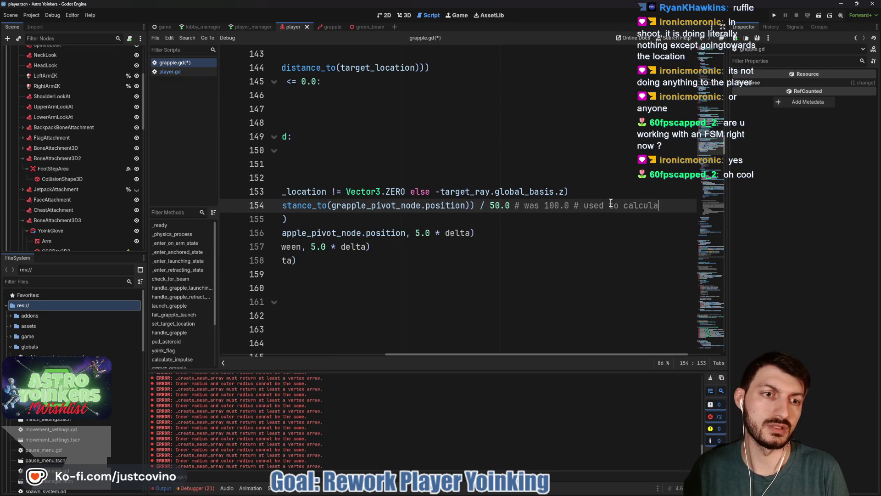
pyautogui.write('dislength of grappl')
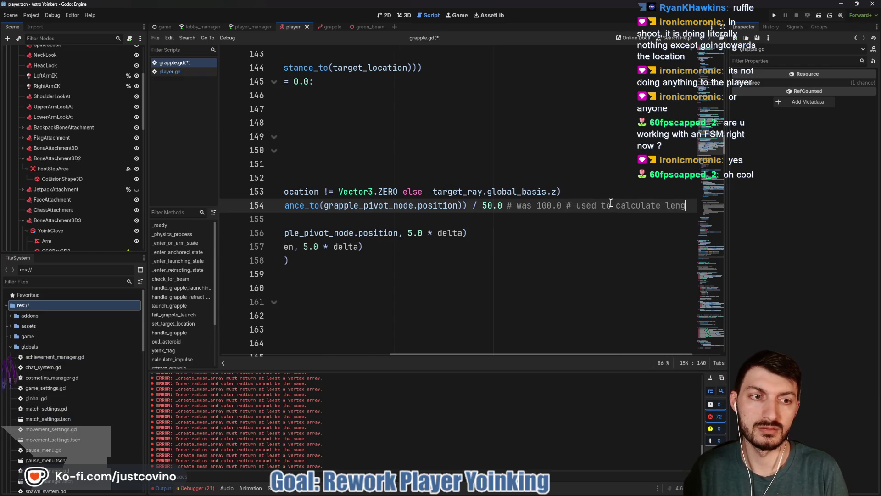
pyautogui.write('e')
pyautogui.hscroll(-5, 371, 257)
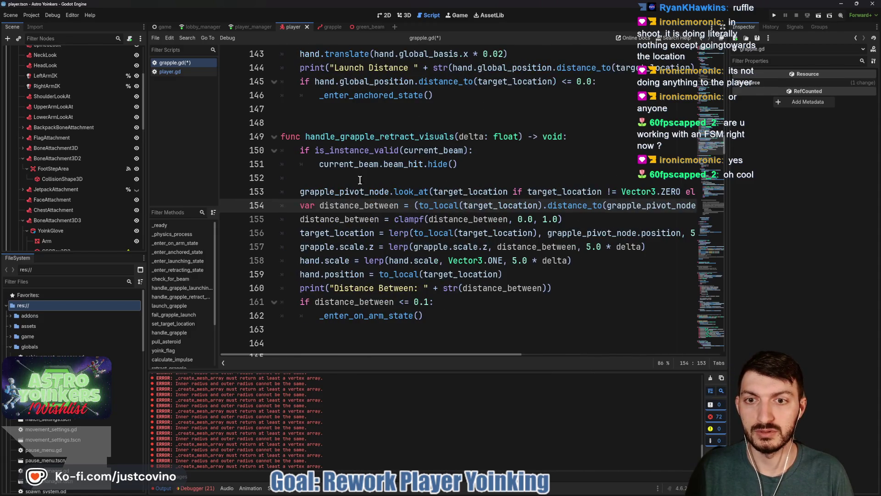
pyautogui.click(357, 178)
pyautogui.click(775, 15)
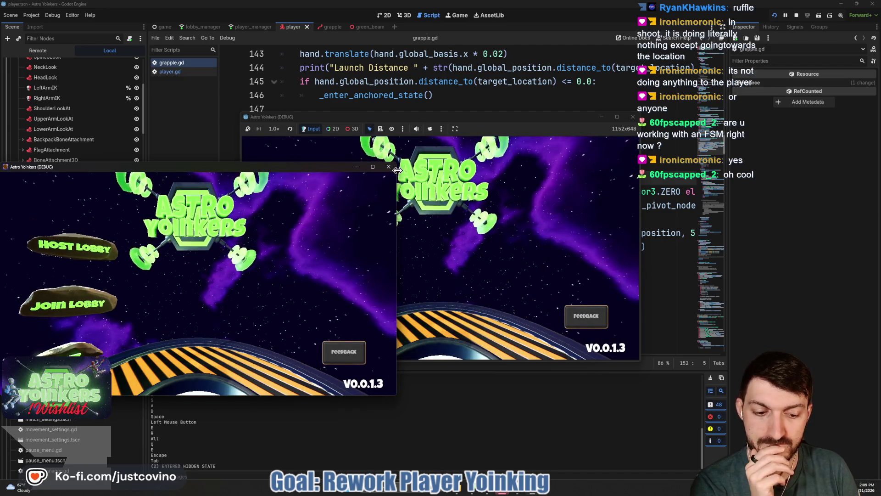
# Close the second game window, host a private lobby, fire the grapple twice, then stop
pyautogui.click(393, 170)
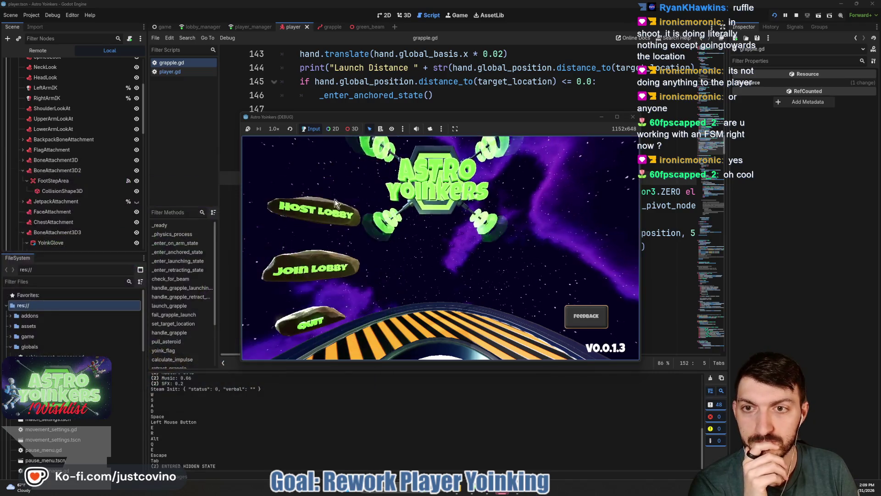
pyautogui.click(320, 215)
pyautogui.click(423, 217)
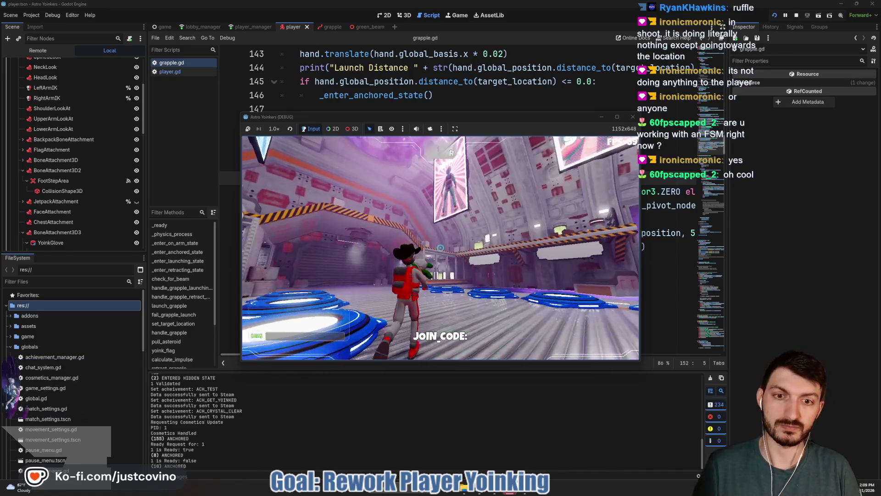
pyautogui.click(440, 248)
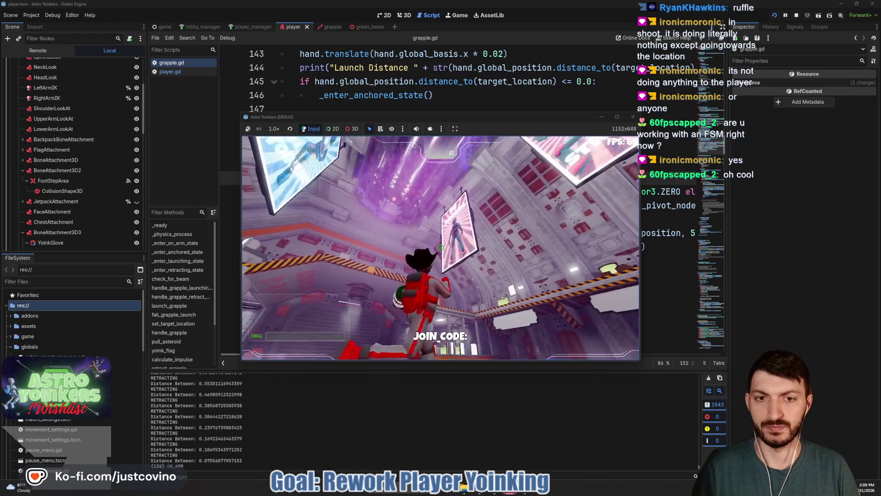
pyautogui.click(440, 248)
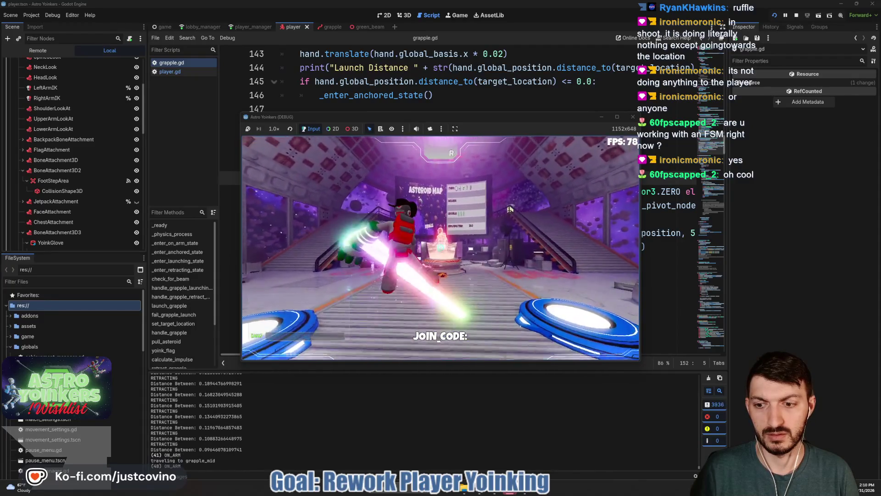
pyautogui.press('F8')
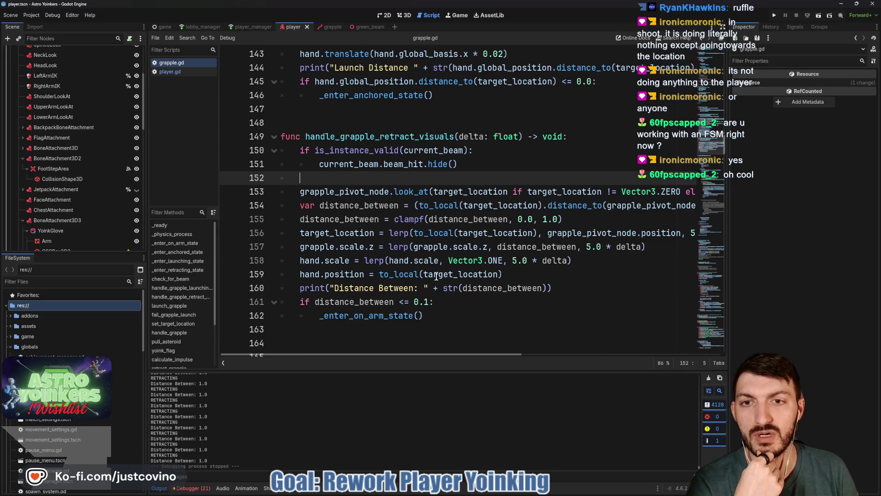
# Change line 145's check to >= 1.0 and begin the trailing comment '# Hand connect'
pyautogui.scroll(5, 435, 275)
pyautogui.scroll(-2, 379, 296)
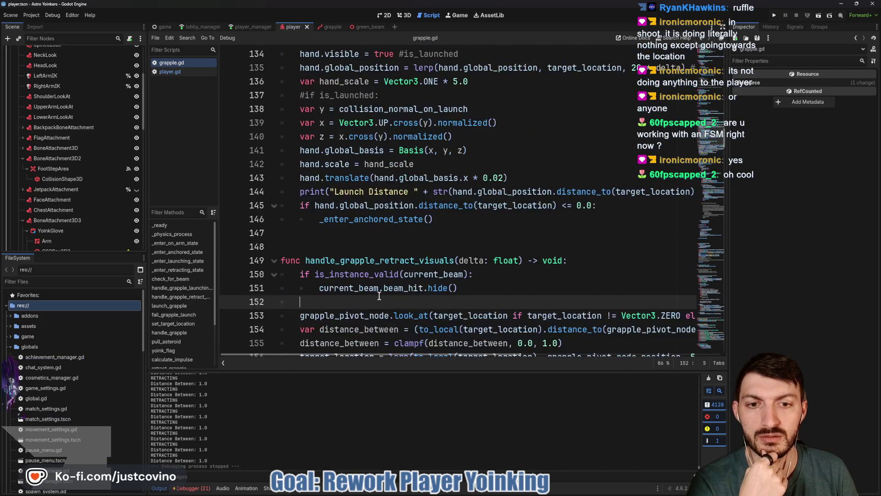
pyautogui.click(566, 205)
pyautogui.write('>')
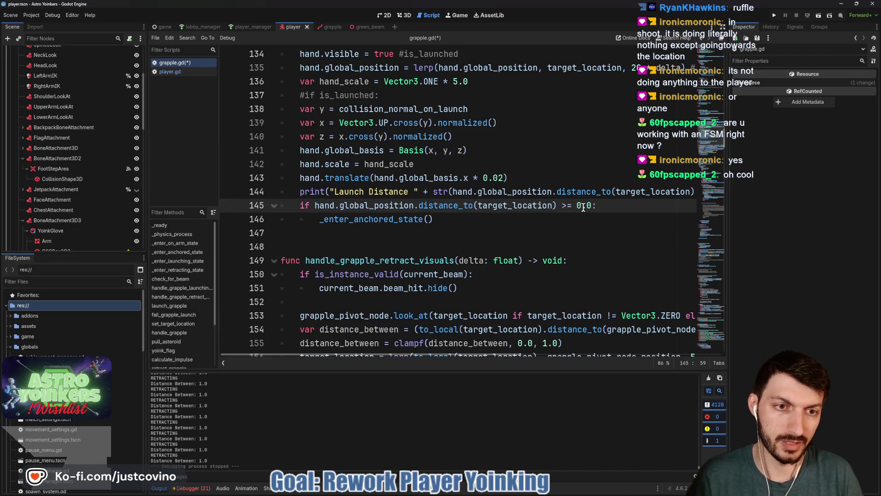
pyautogui.press('BackSpace')
pyautogui.write('1')
pyautogui.click(622, 206)
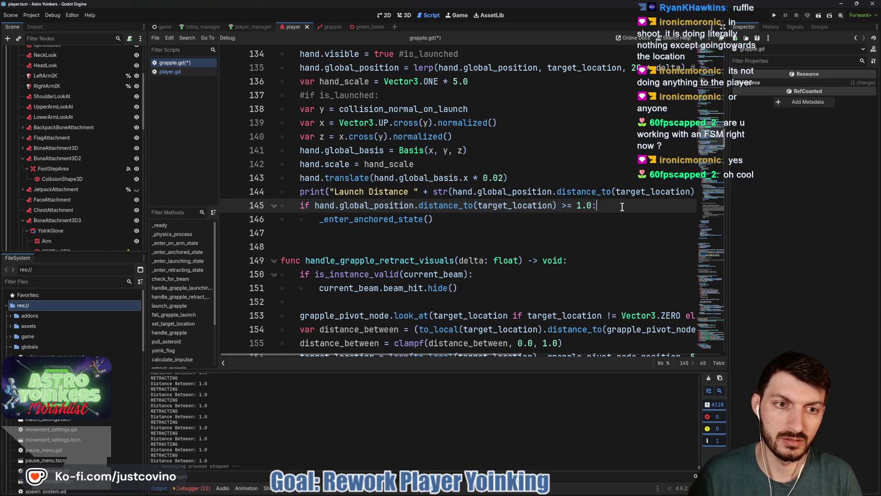
pyautogui.write(' #')
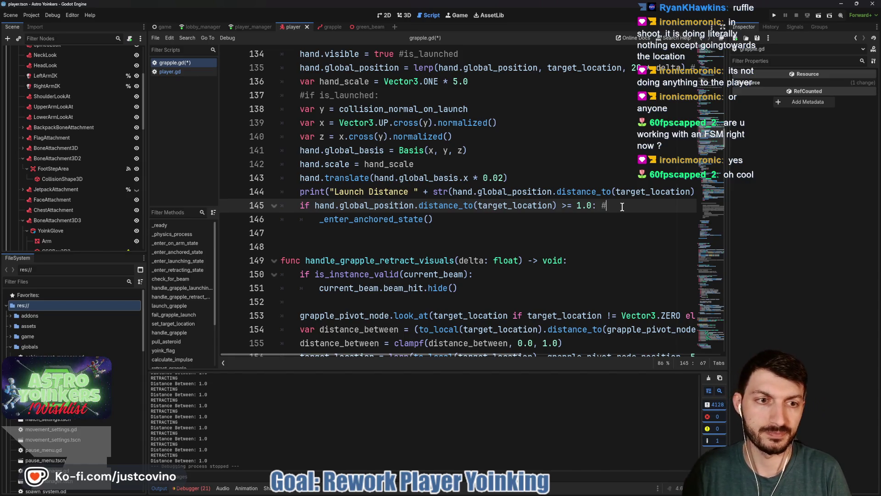
pyautogui.write(' Hand connected')
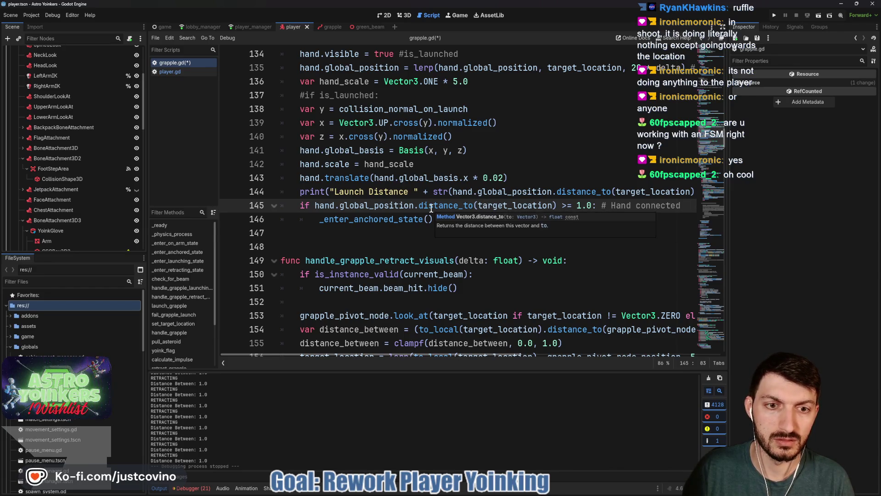
pyautogui.scroll(5, 274, 421)
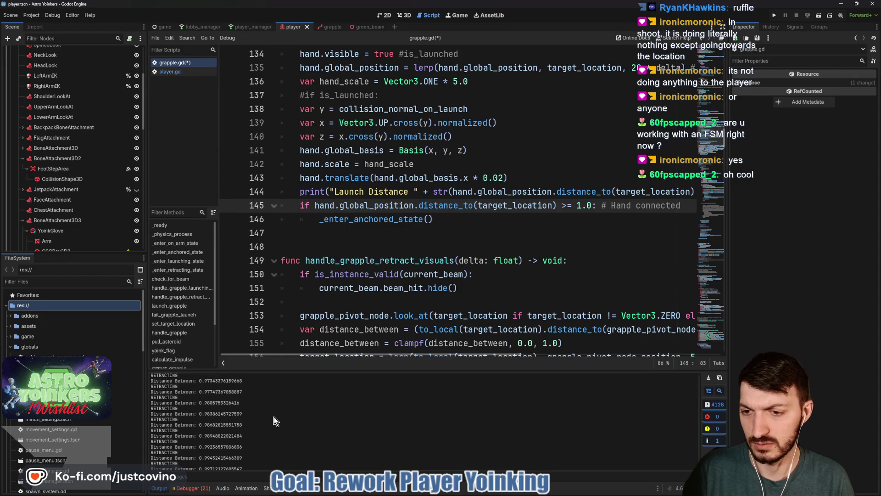
pyautogui.scroll(10, 274, 421)
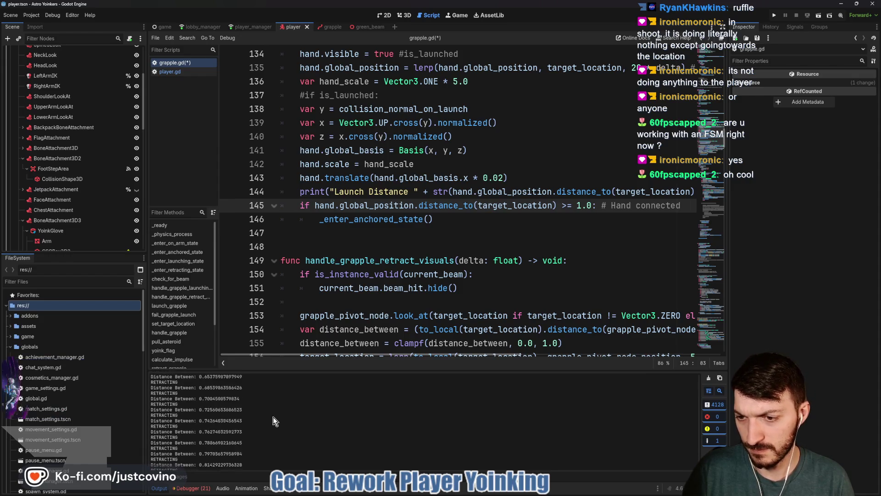
pyautogui.scroll(5, 274, 416)
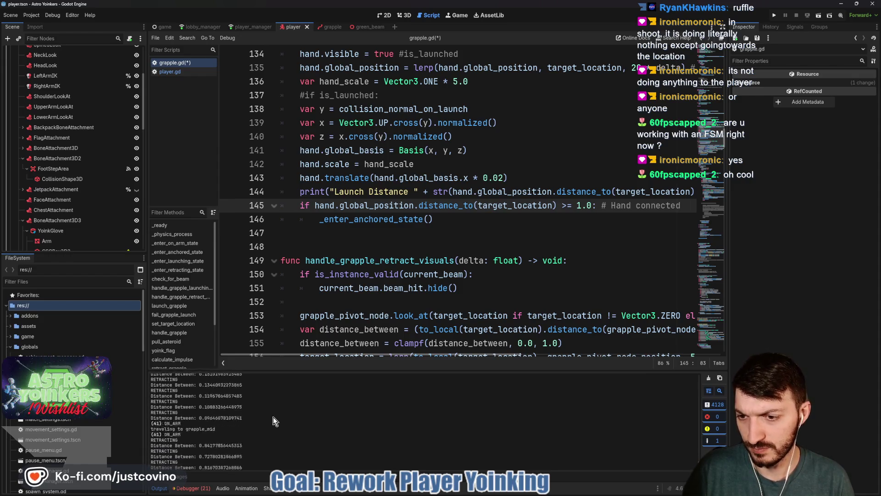
pyautogui.click(709, 392)
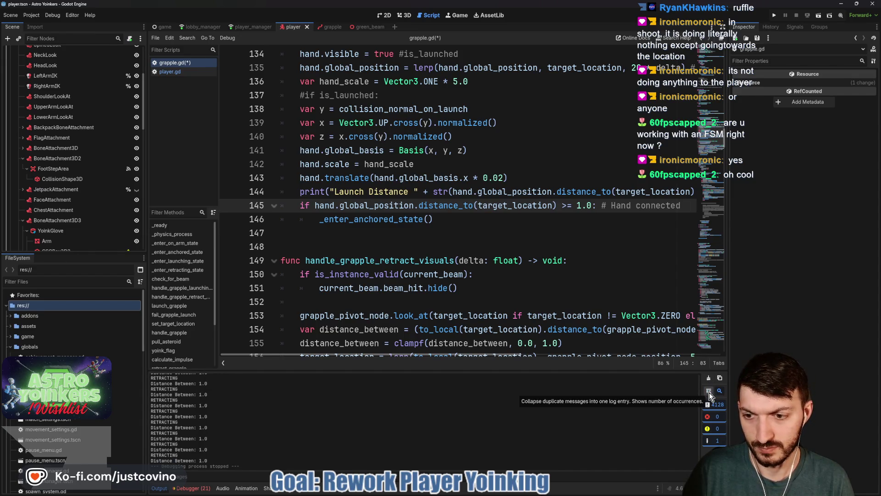
pyautogui.scroll(10, 274, 434)
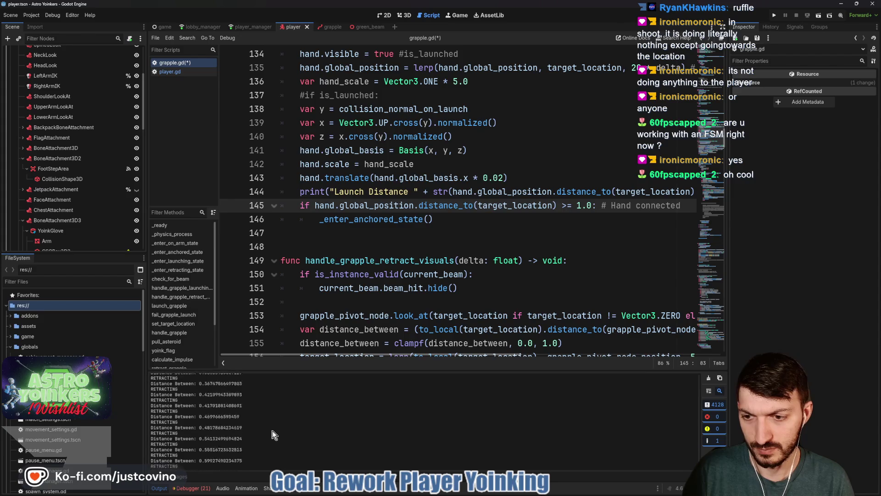
pyautogui.scroll(-5, 274, 435)
pyautogui.scroll(-10, 349, 425)
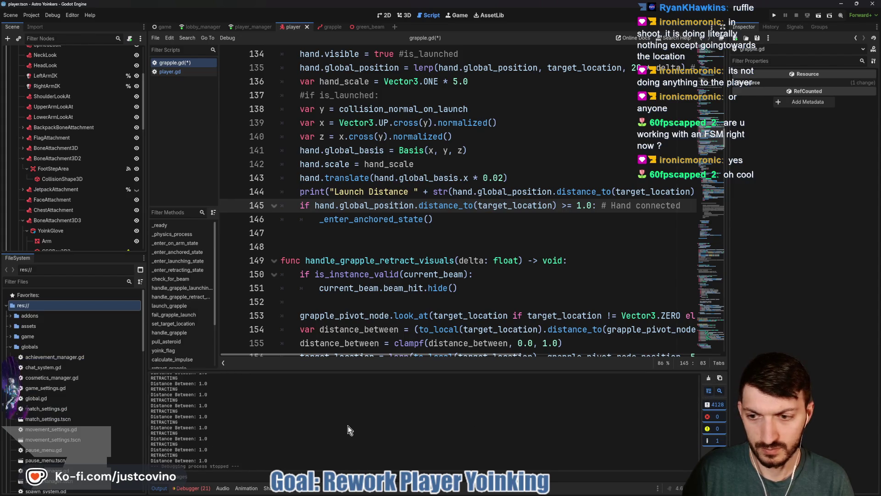
pyautogui.scroll(-10, 342, 418)
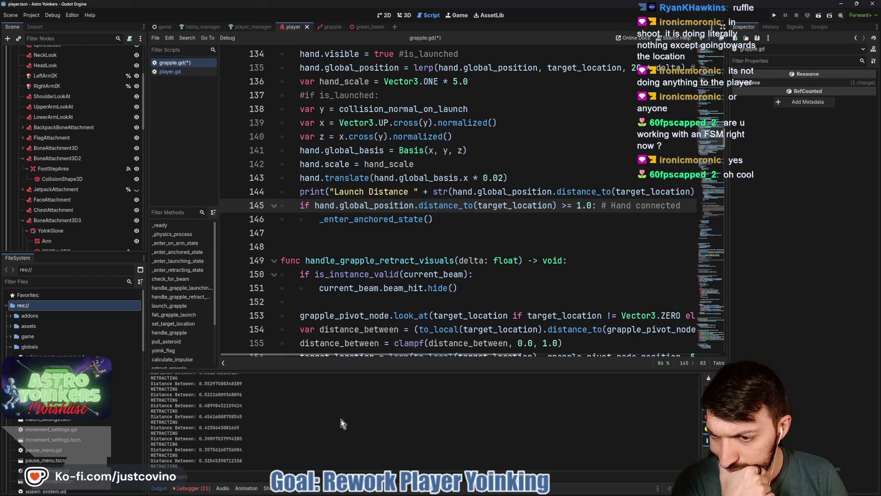
pyautogui.scroll(-10, 340, 417)
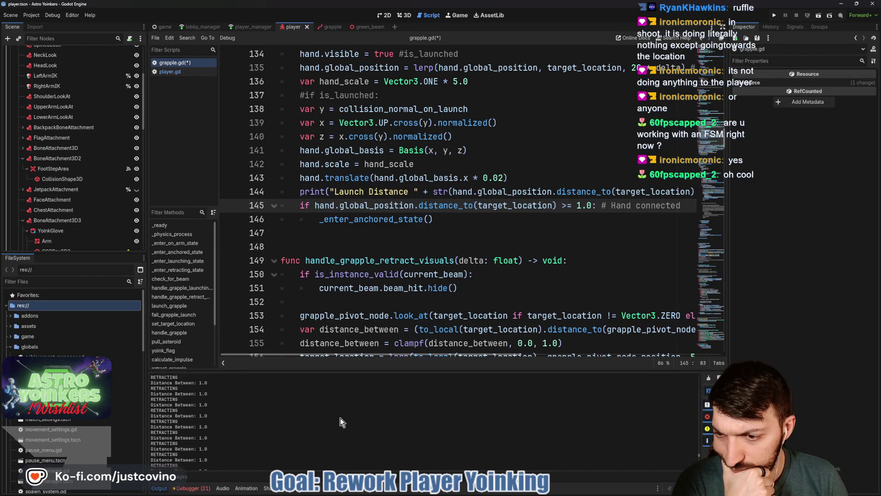
pyautogui.scroll(-3, 340, 417)
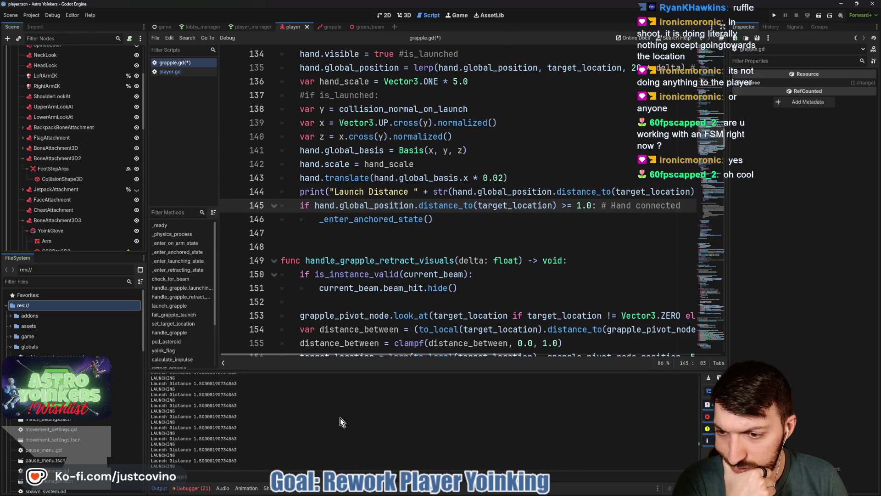
pyautogui.moveTo(306, 371); pyautogui.dragTo(284, 181)
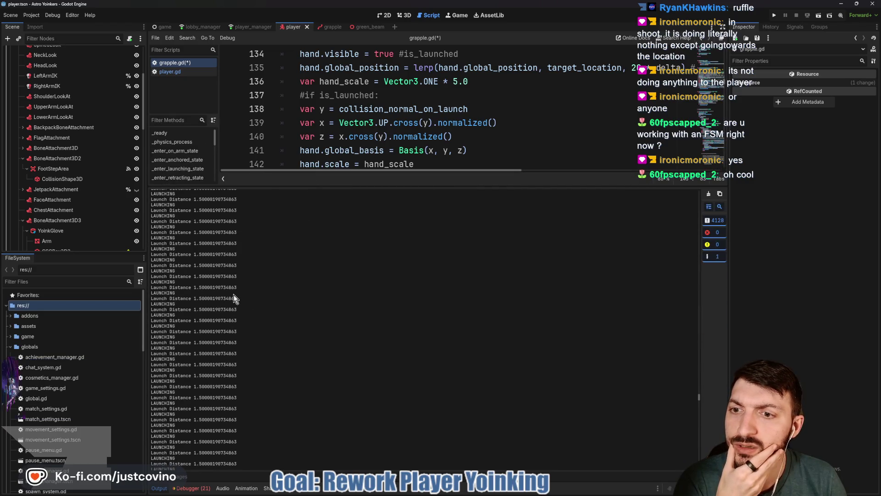
pyautogui.scroll(-1, 233, 298)
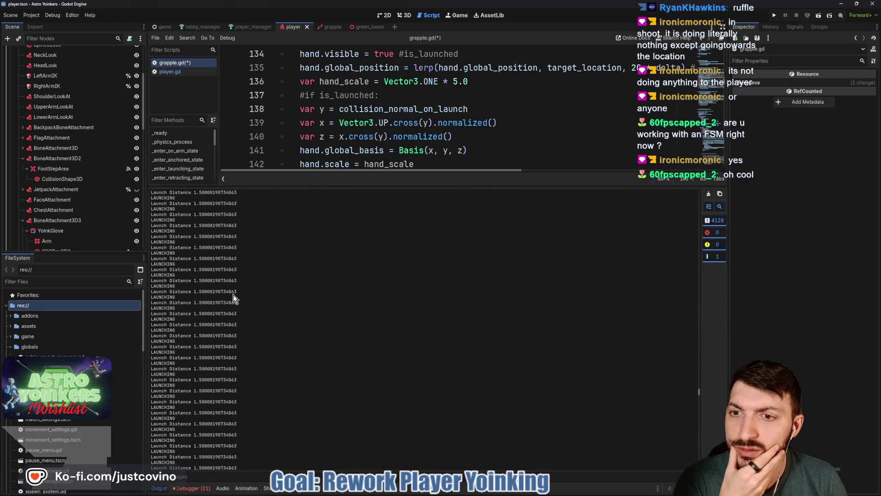
pyautogui.scroll(-5, 233, 295)
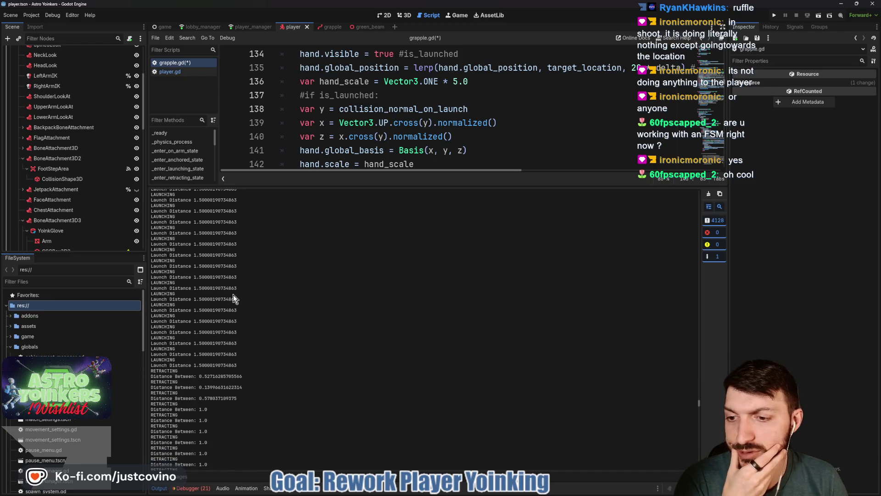
pyautogui.moveTo(555, 186); pyautogui.dragTo(580, 388)
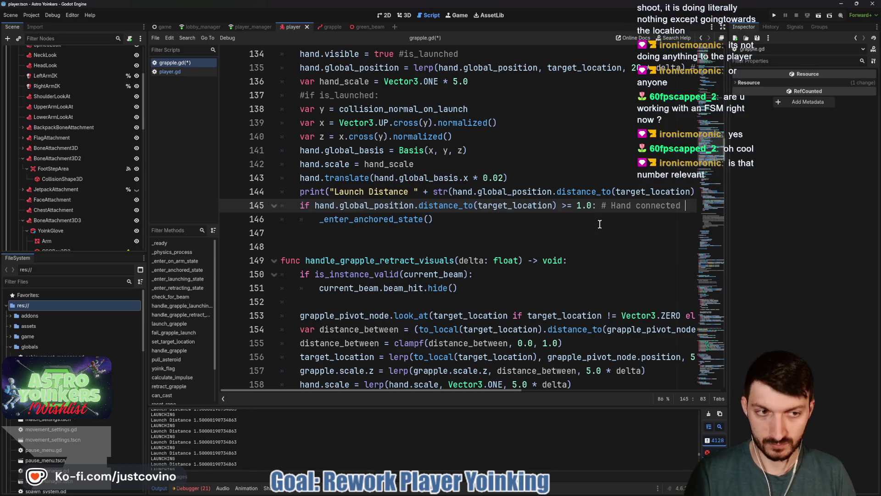
# Extend the comment with 'to ghining', save grapple.gd, and start a debug run with F5
pyautogui.write('to g')
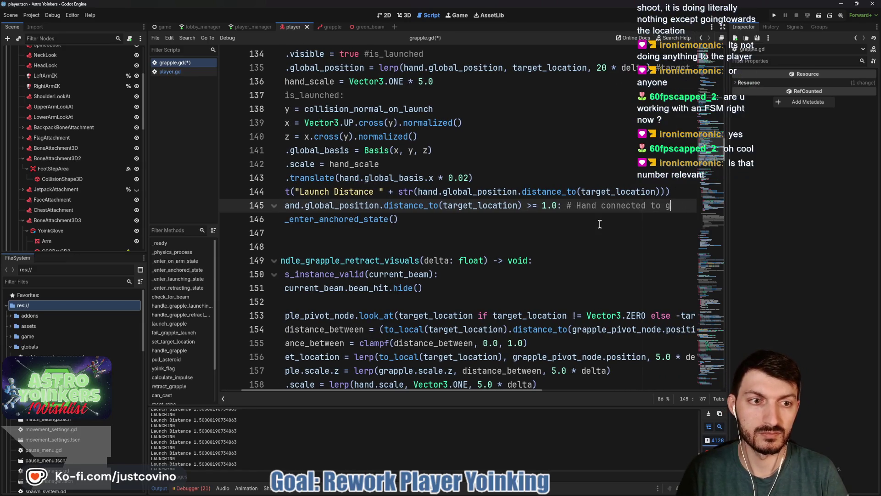
pyautogui.write('hining')
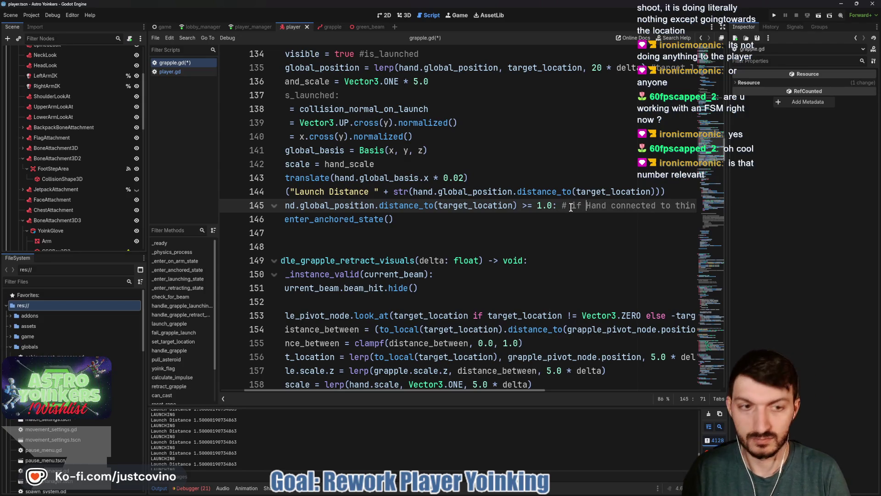
pyautogui.hscroll(-2, 496, 218)
pyautogui.click(486, 220)
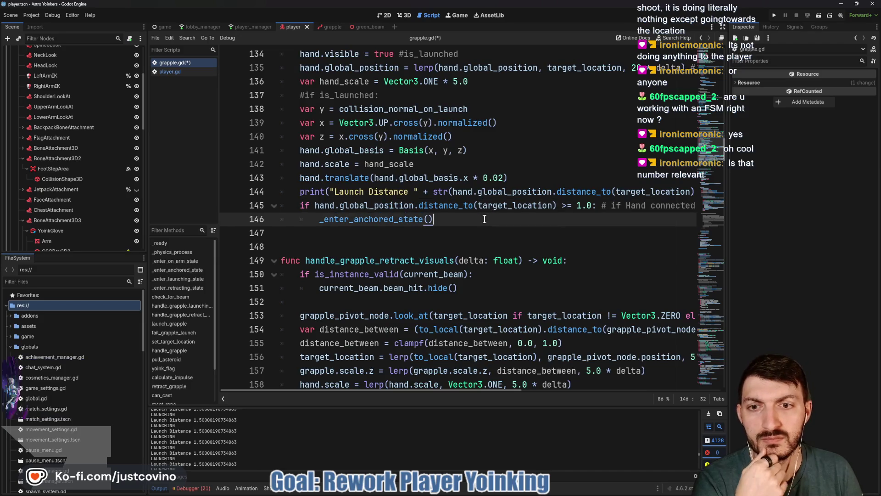
pyautogui.hotkey('ctrl', 's')
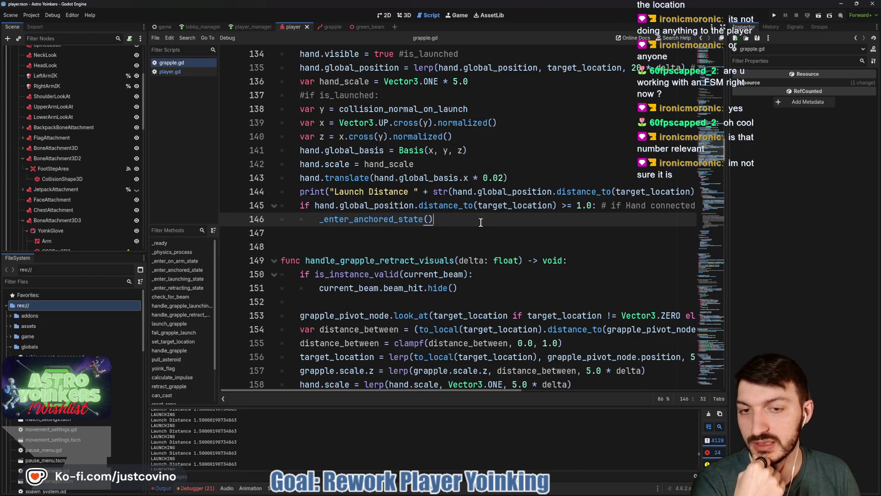
pyautogui.click(386, 205)
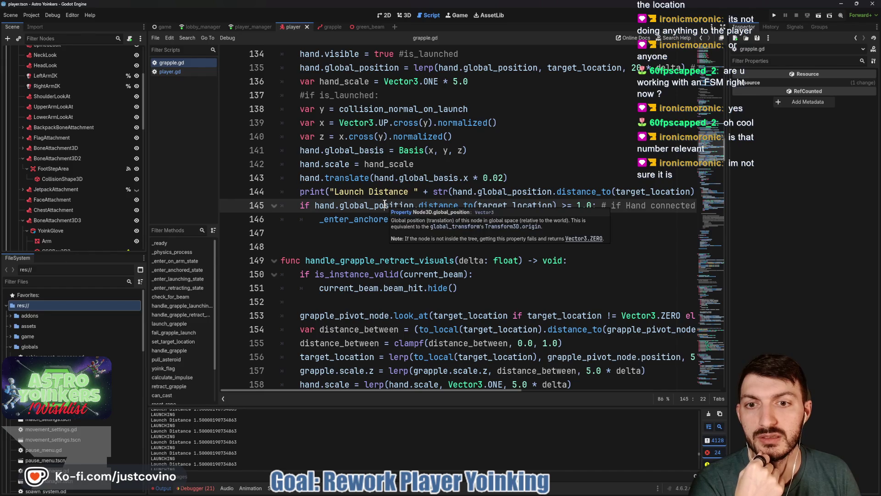
pyautogui.moveTo(334, 202)
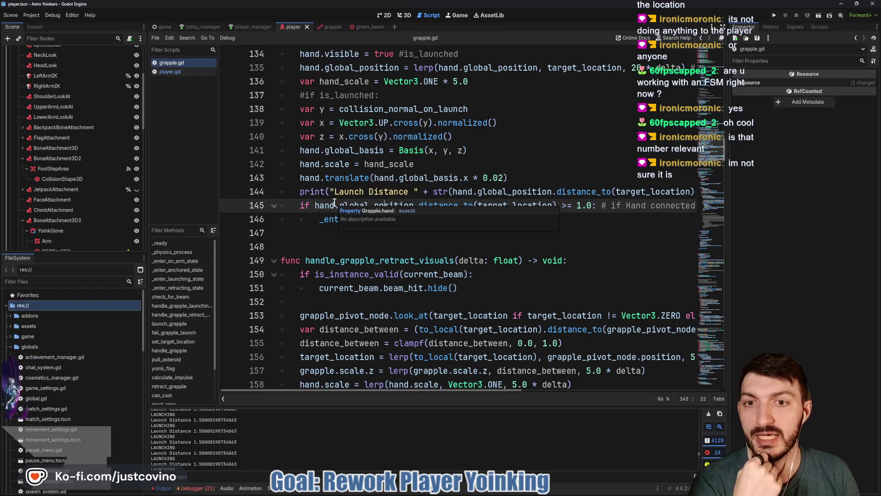
pyautogui.press('F5')
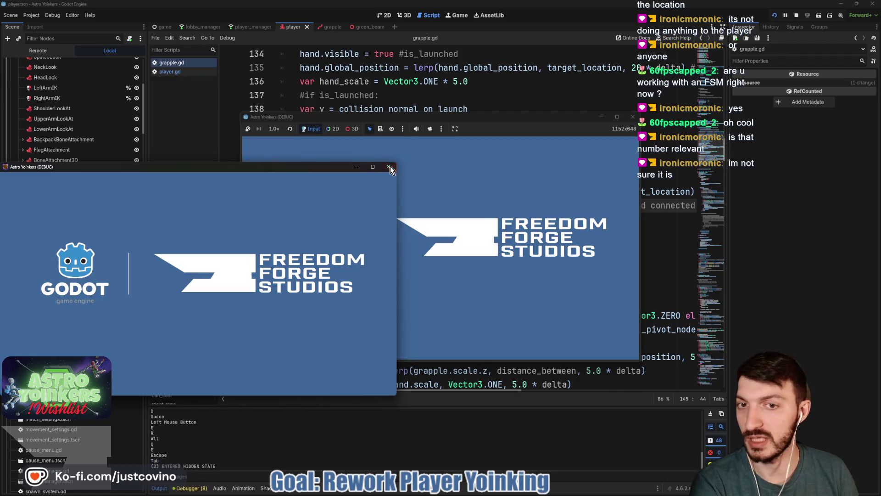
# Close the extra game window, start a Private session, and snip a screenshot of the game
pyautogui.click(389, 167)
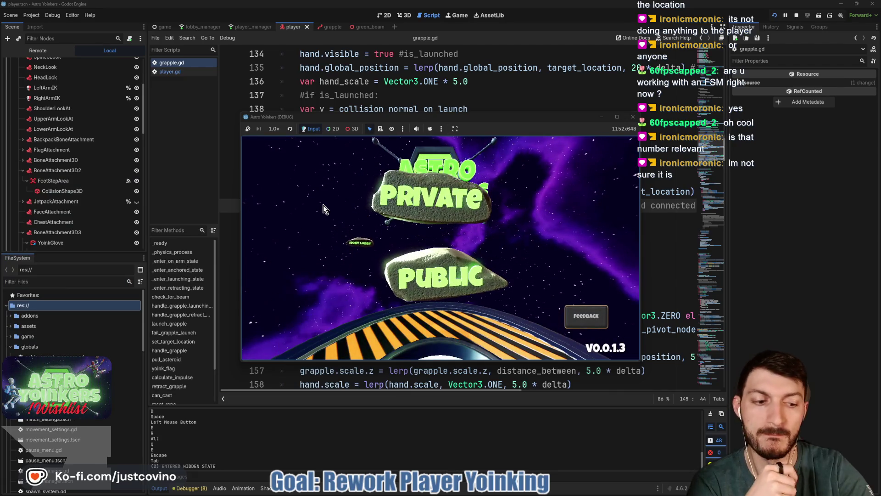
pyautogui.click(448, 210)
pyautogui.press('super+shift+s')
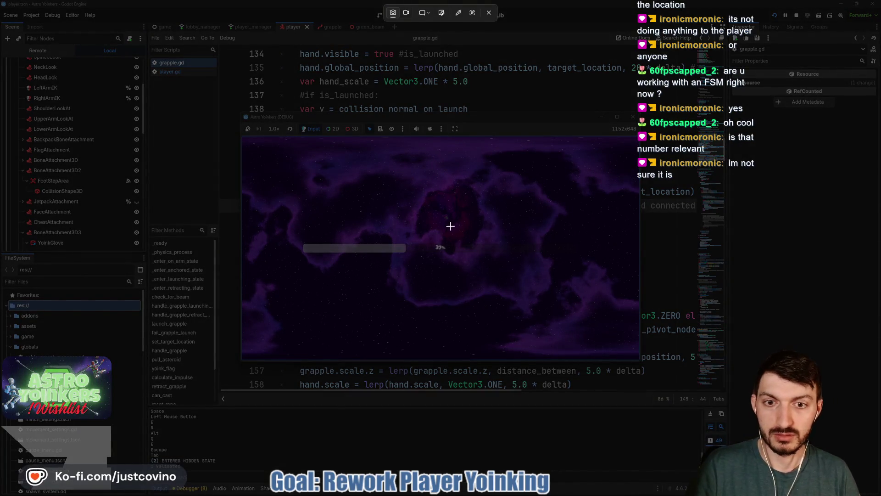
pyautogui.moveTo(440, 220); pyautogui.dragTo(529, 293)
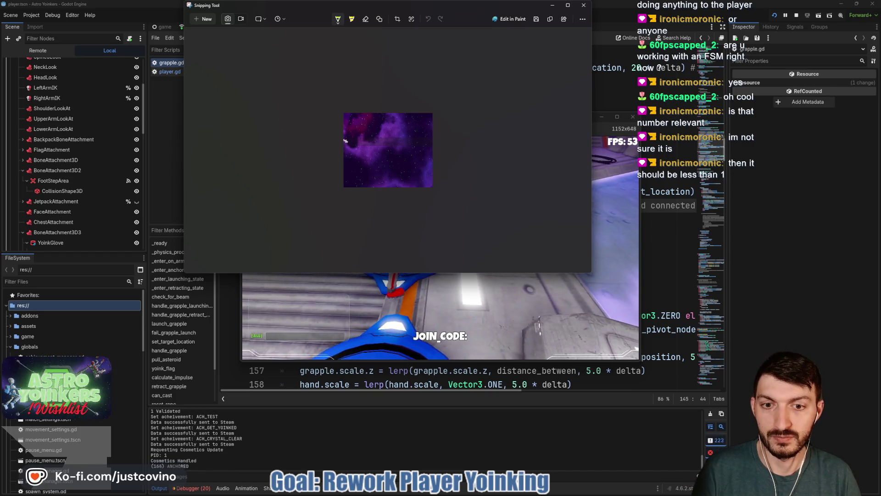
pyautogui.hotkey('alt', 'Tab')
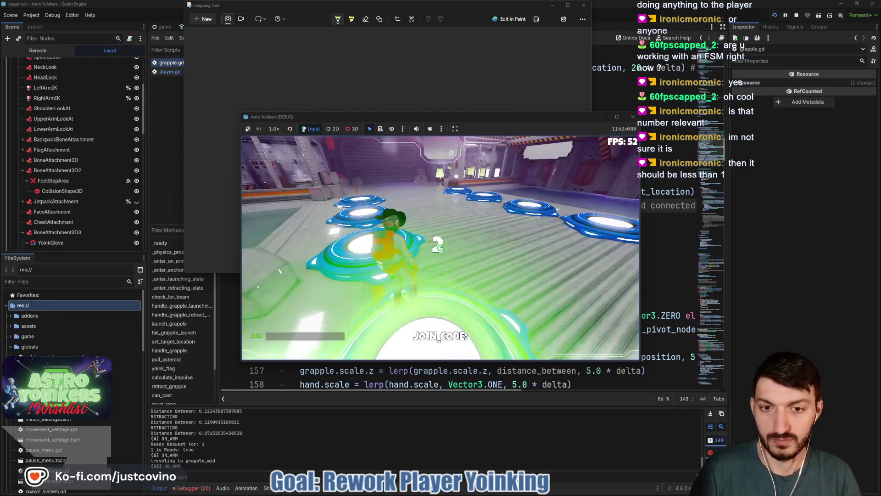
pyautogui.press('Escape')
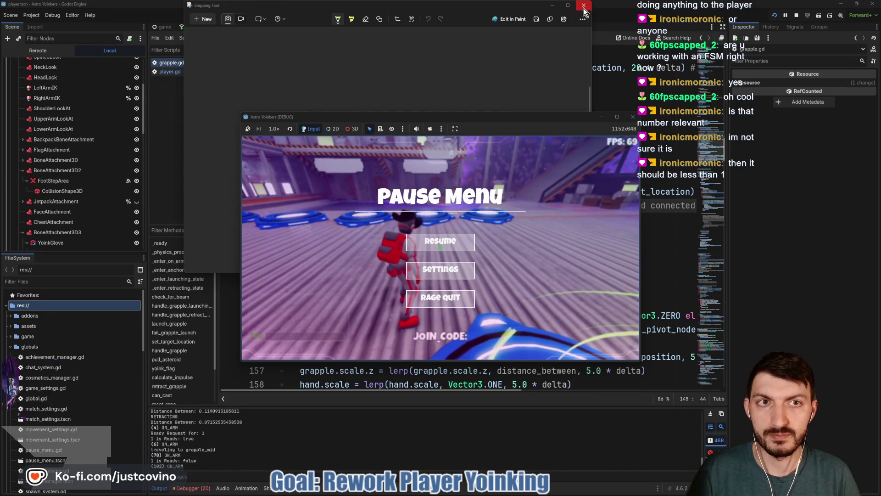
pyautogui.click(583, 8)
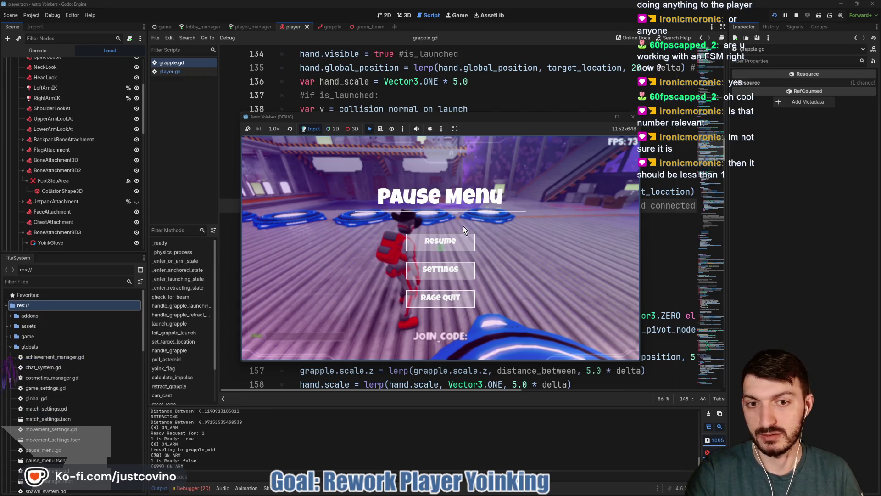
# Resume the game, fire the grapple at a target until it anchors, then stop the run
pyautogui.click(446, 238)
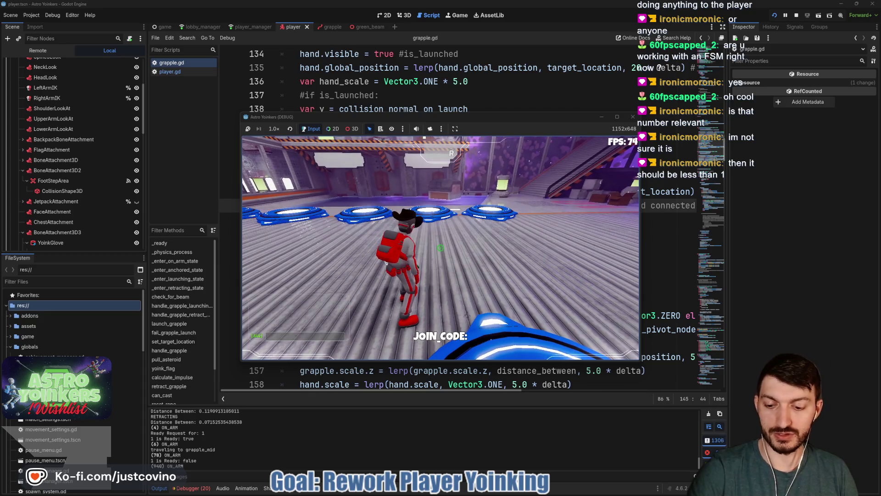
pyautogui.click(440, 248)
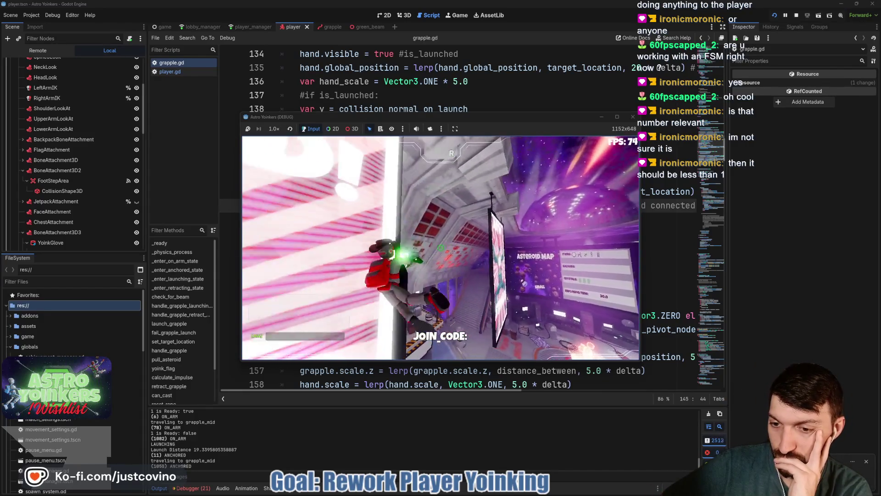
pyautogui.press('F8')
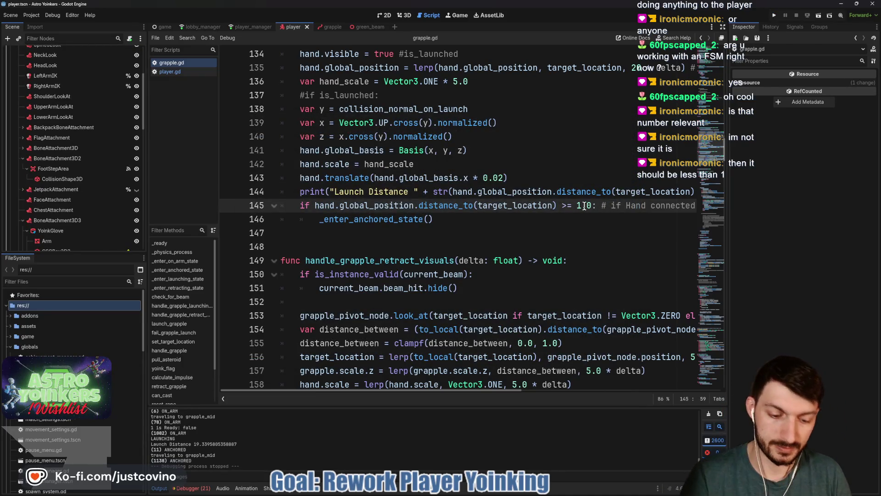
pyautogui.write('<')
pyautogui.doubleClick(579, 205)
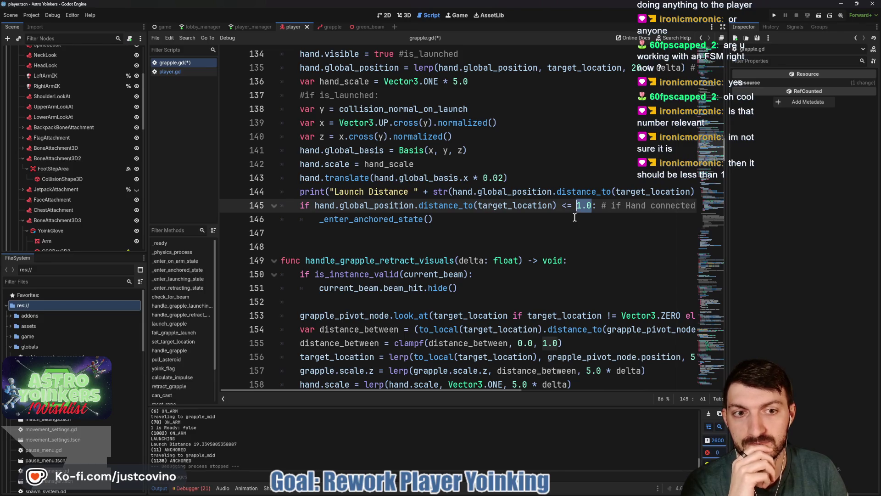
pyautogui.click(588, 205)
pyautogui.write('5')
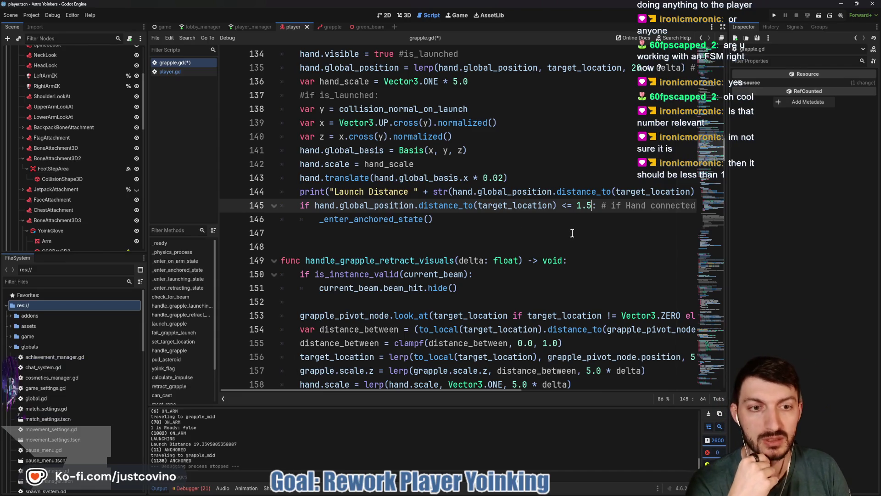
pyautogui.press('Down')
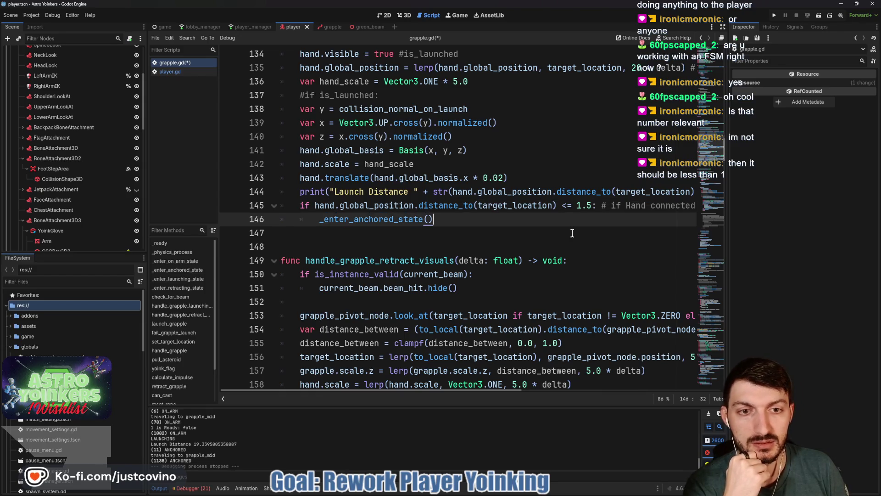
pyautogui.click(581, 207)
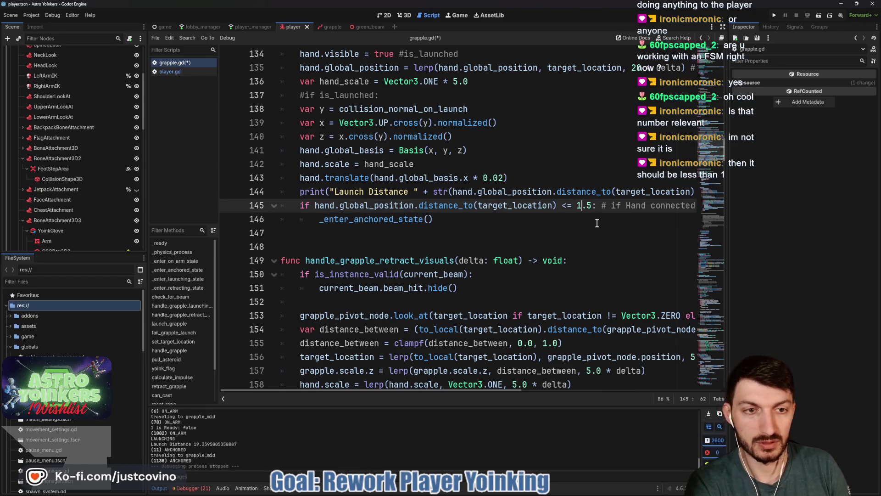
pyautogui.doubleClick(590, 205)
pyautogui.write('2.')
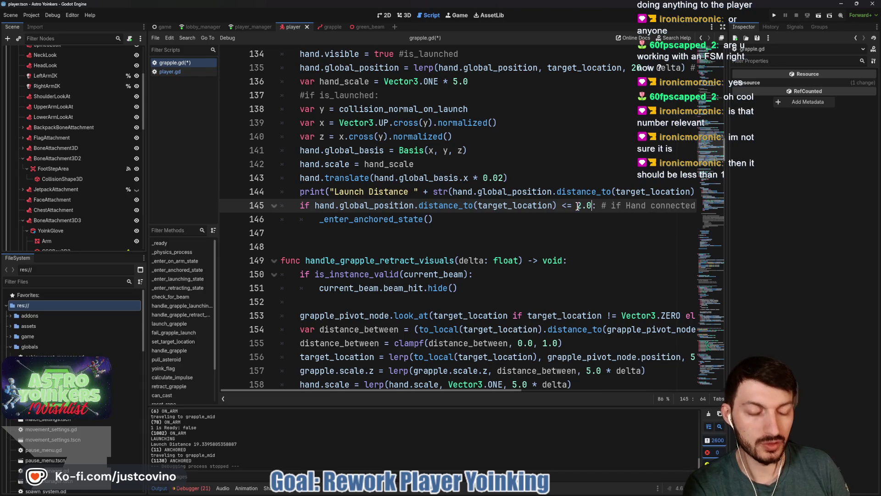
pyautogui.click(538, 221)
pyautogui.hotkey('ctrl', 's')
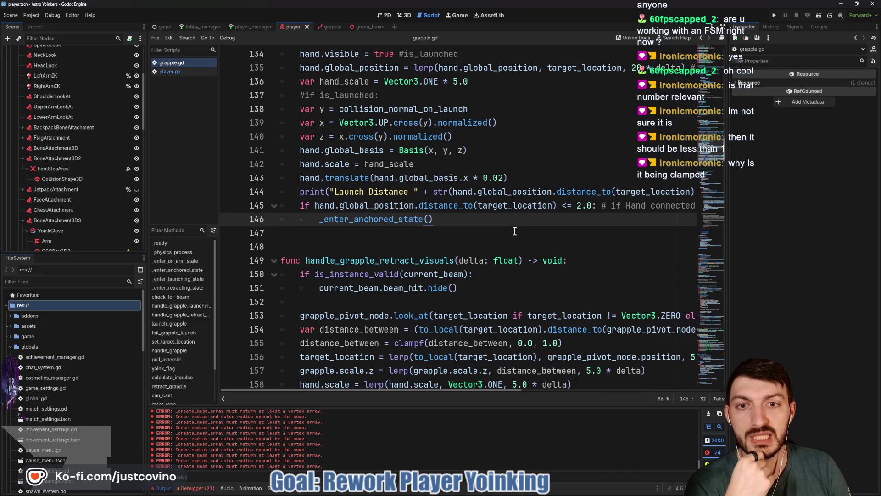
pyautogui.scroll(3, 514, 231)
pyautogui.scroll(1, 514, 231)
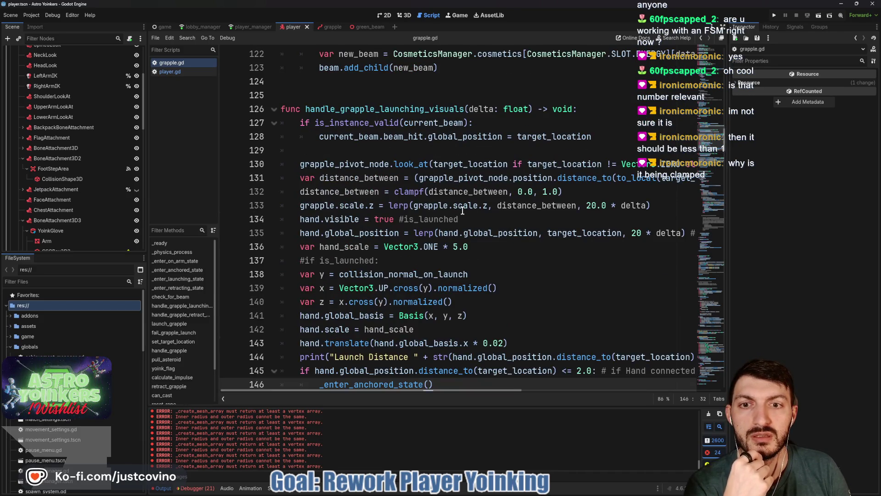
pyautogui.scroll(-2, 348, 192)
pyautogui.doubleClick(363, 288)
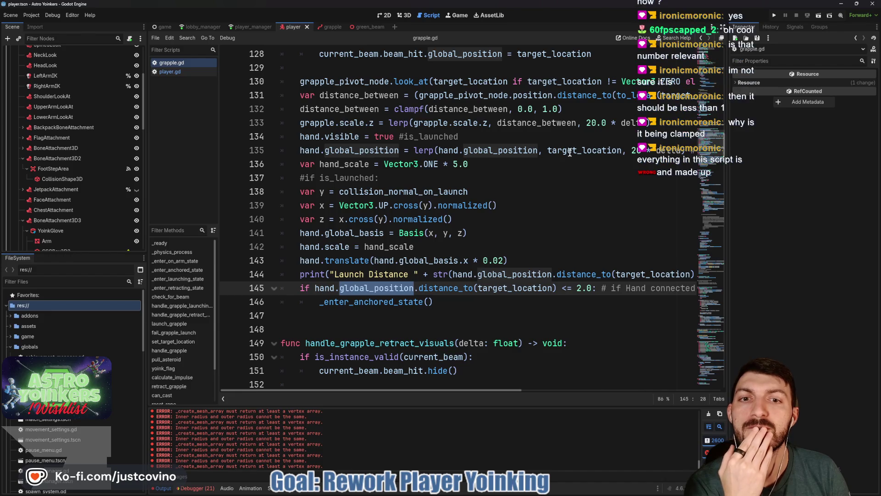
pyautogui.moveTo(502, 156)
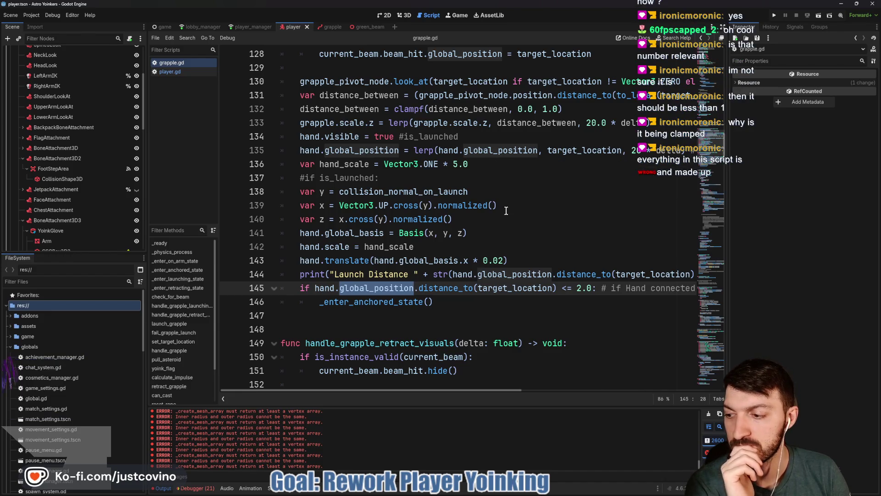
pyautogui.scroll(3, 537, 224)
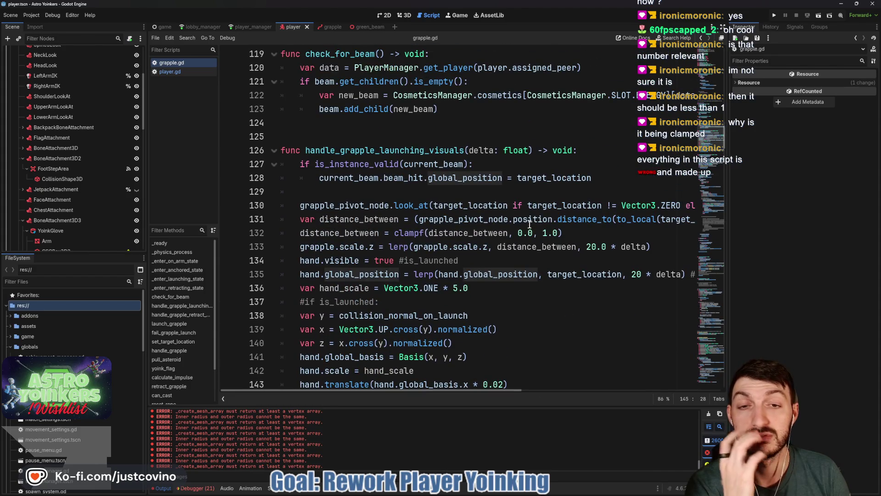
pyautogui.scroll(-1, 527, 223)
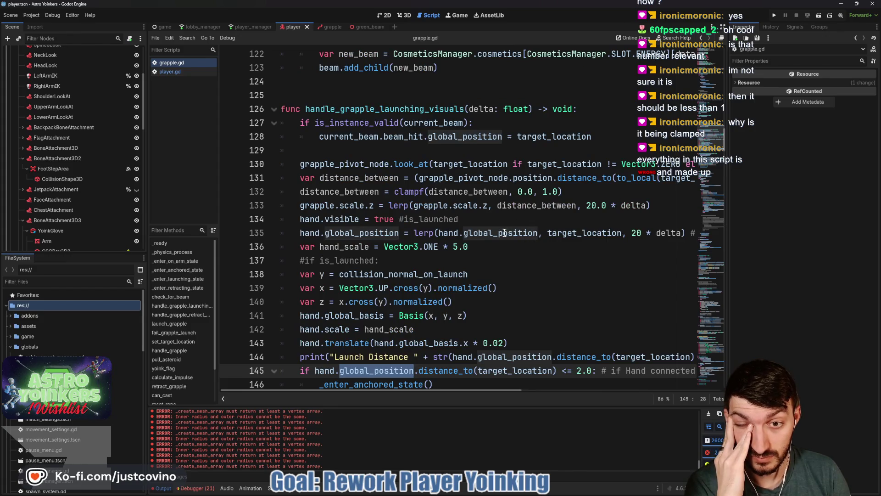
pyautogui.moveTo(504, 232)
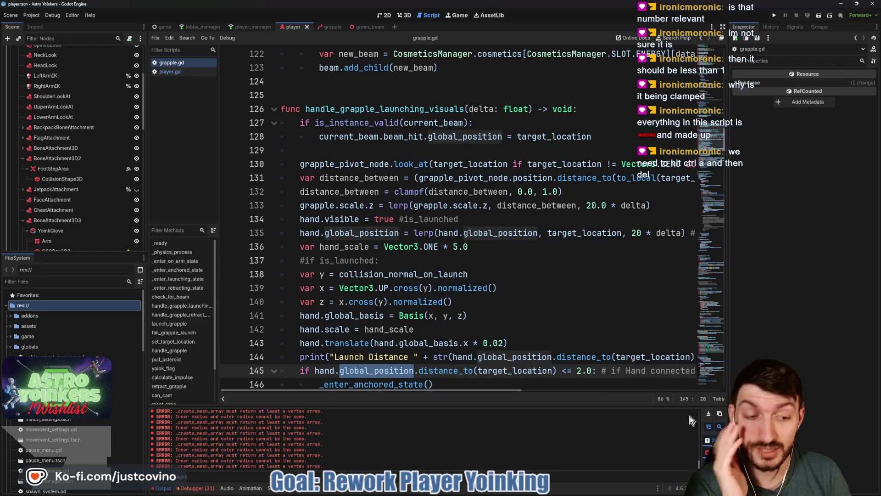
pyautogui.click(709, 413)
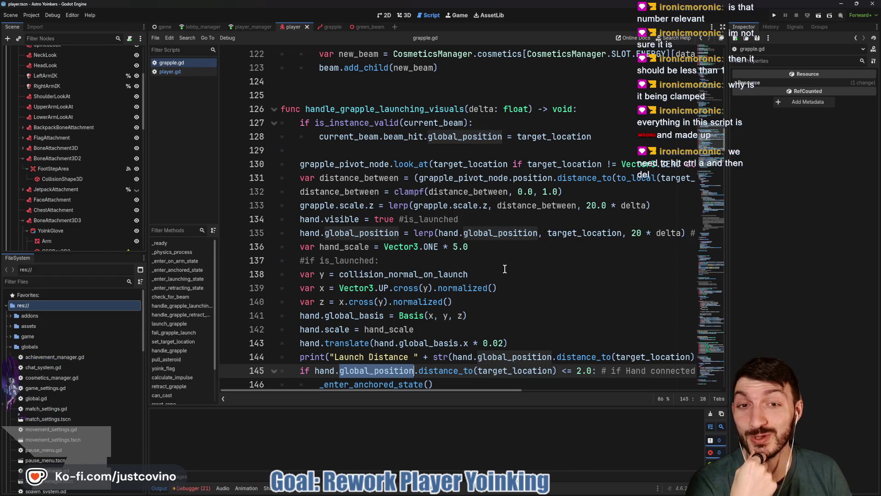
pyautogui.doubleClick(385, 109)
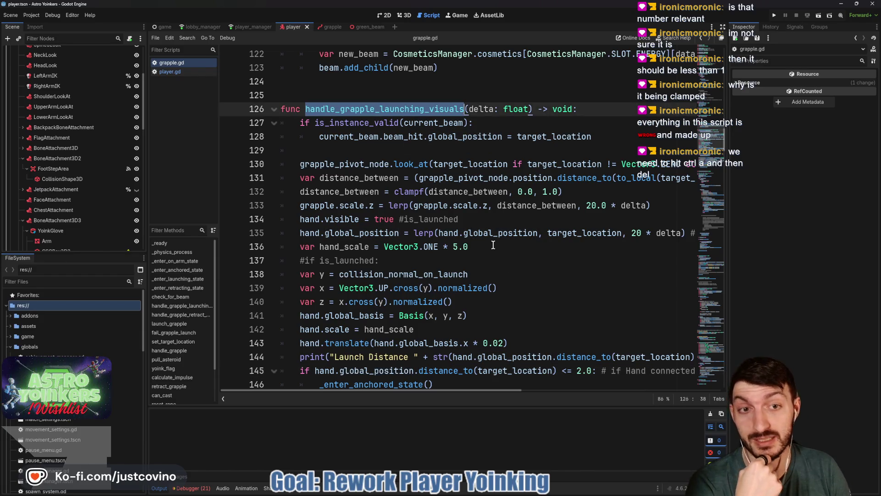
pyautogui.scroll(-6, 493, 246)
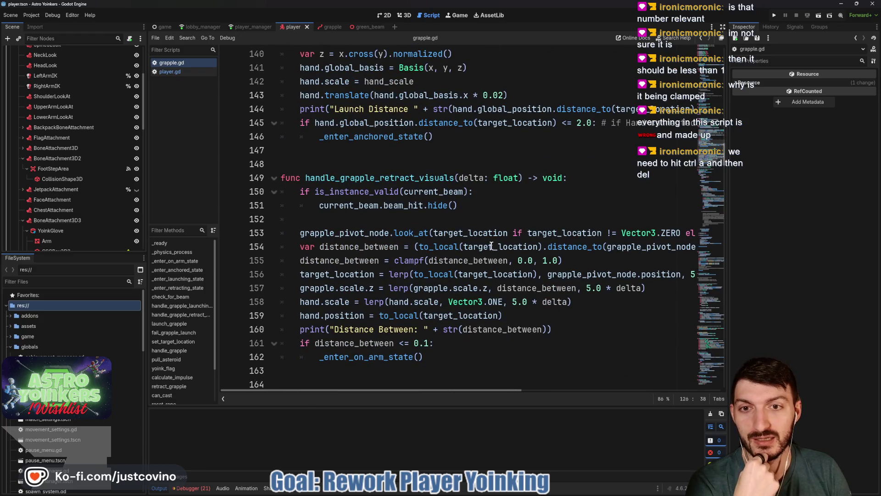
pyautogui.scroll(5, 491, 246)
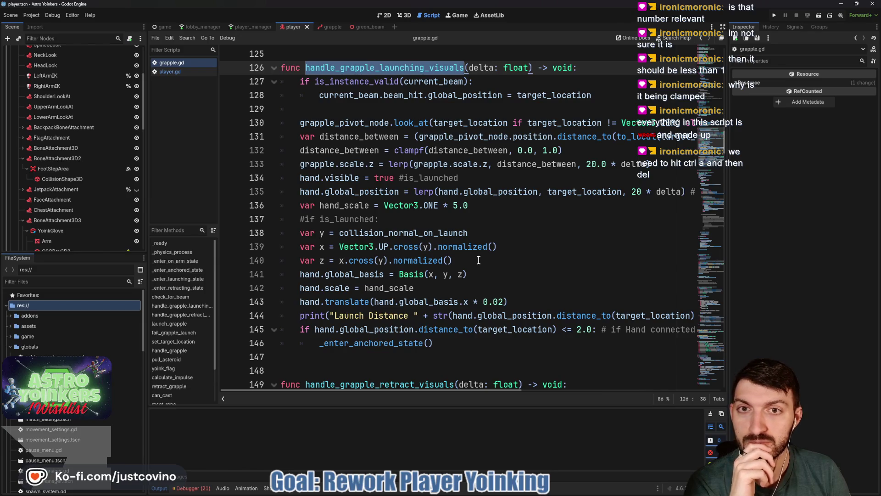
pyautogui.scroll(4, 479, 260)
pyautogui.scroll(-5, 479, 261)
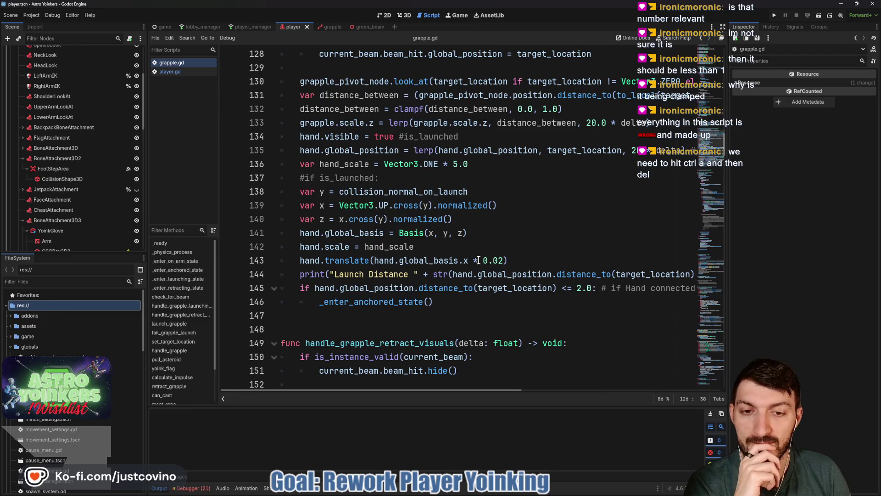
pyautogui.scroll(-2, 478, 260)
pyautogui.scroll(2, 479, 260)
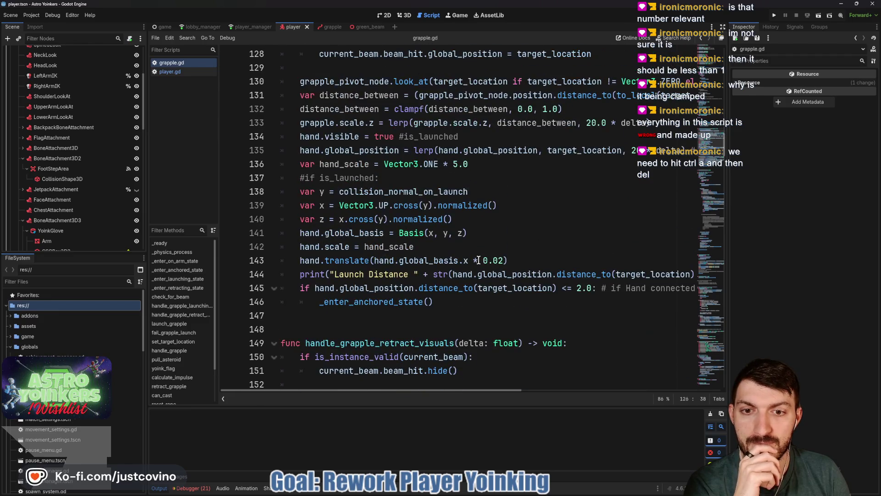
pyautogui.hscroll(5, 443, 294)
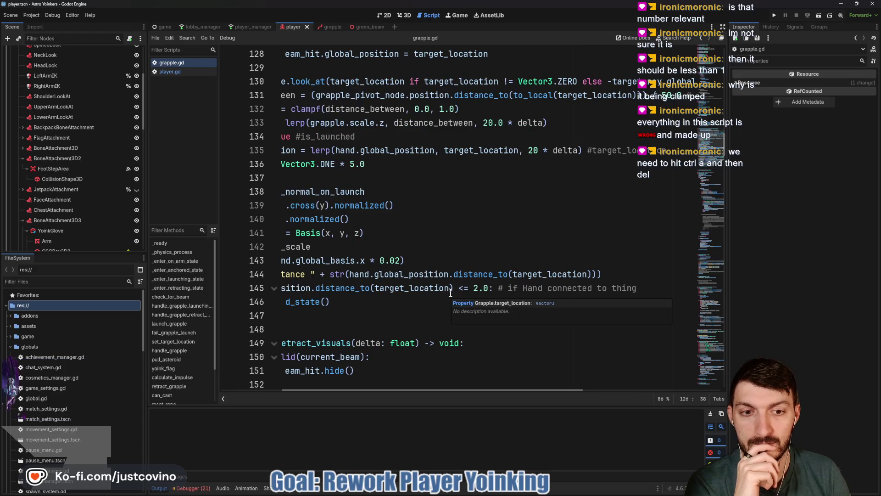
pyautogui.hscroll(-5, 448, 291)
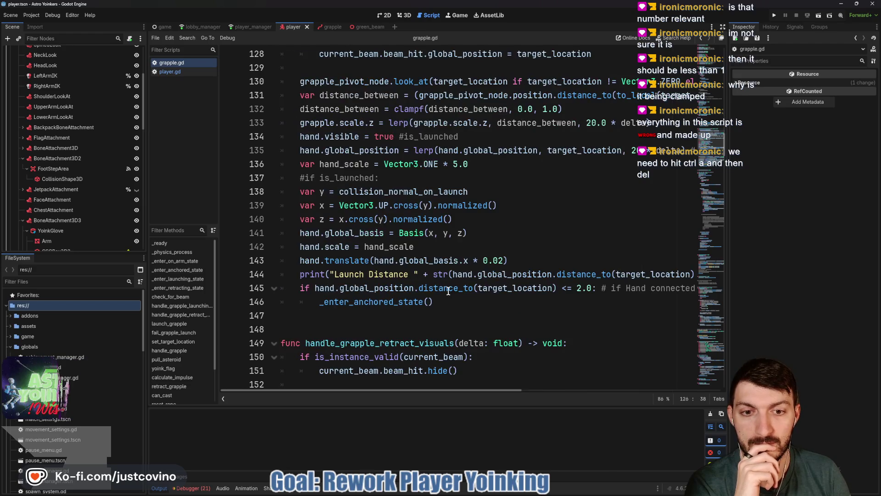
pyautogui.click(773, 15)
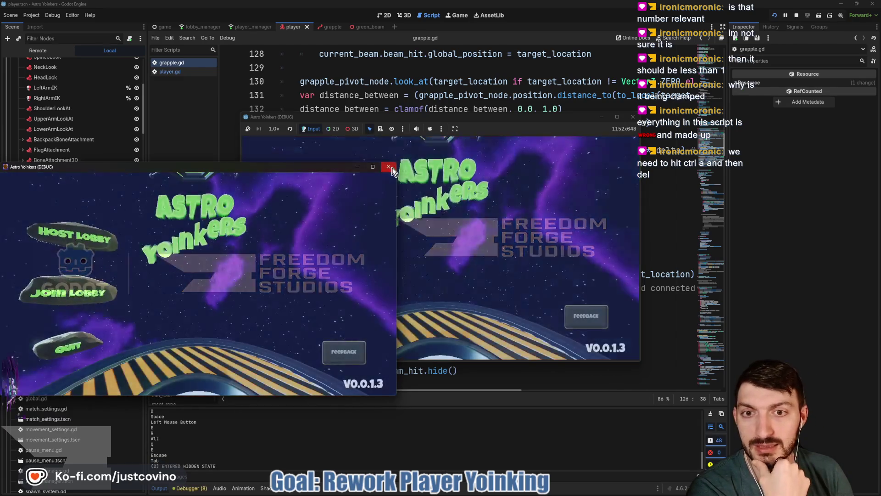
# Close the second instance, host a private lobby, walk forward, fire the grapple, then stop the game
pyautogui.click(388, 167)
pyautogui.click(321, 199)
pyautogui.click(436, 227)
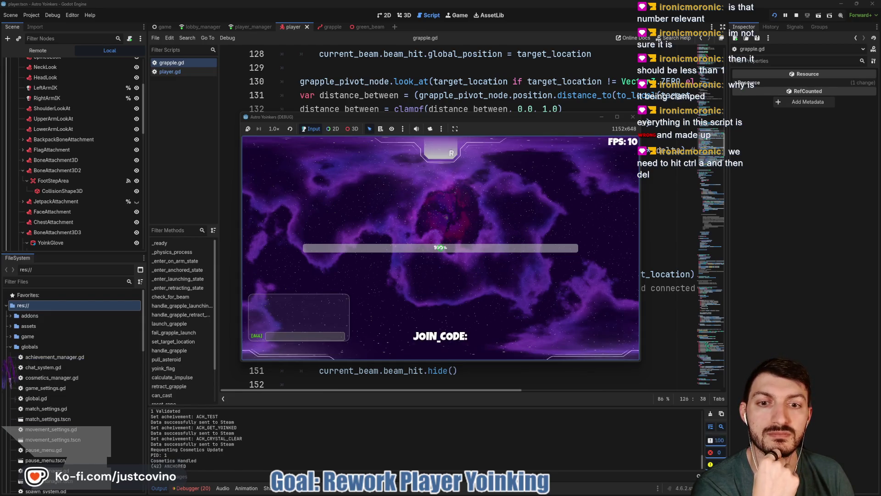
pyautogui.press('w')
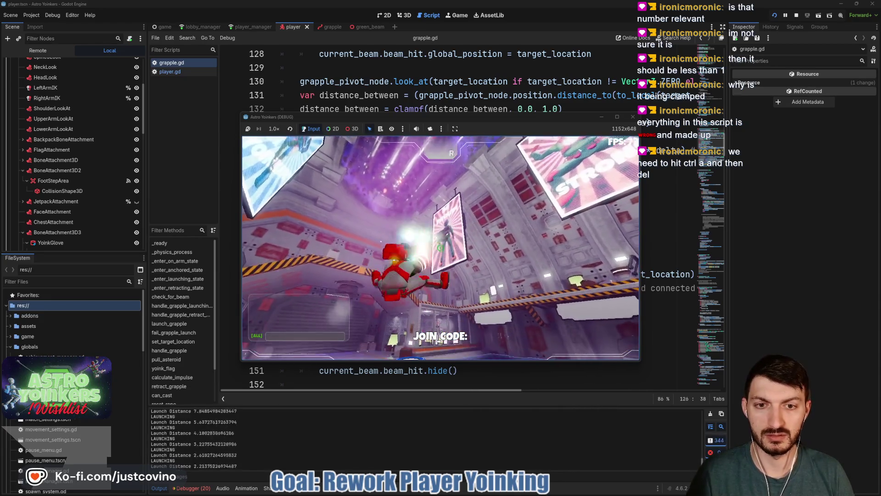
pyautogui.click(440, 248)
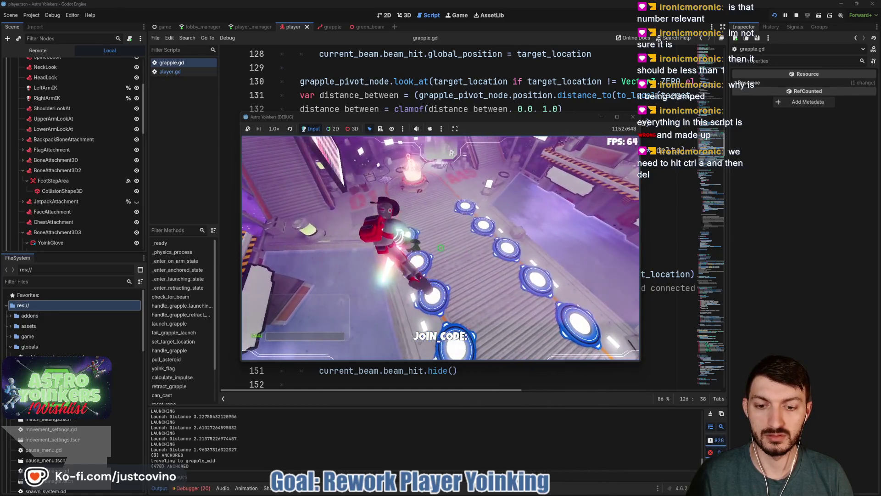
pyautogui.press('F8')
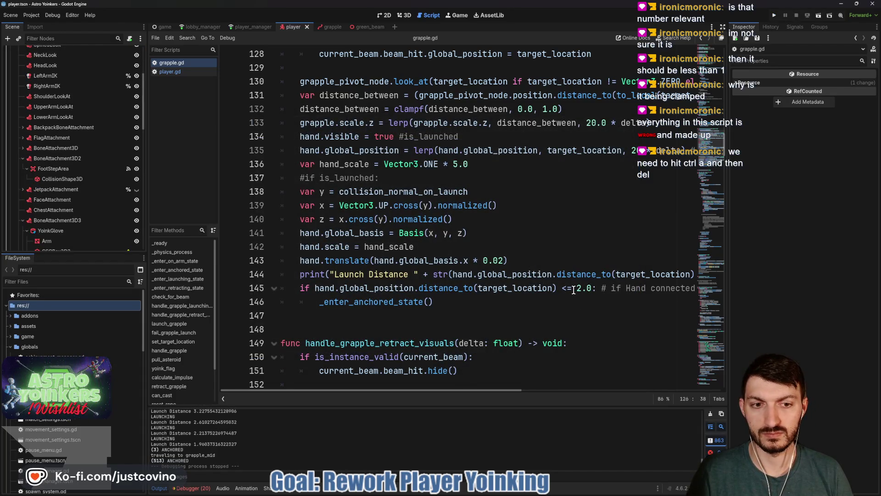
# Change the anchor threshold from 2.0 to 1.0, relaunch, host a private lobby, test, and stop
pyautogui.doubleClick(579, 289)
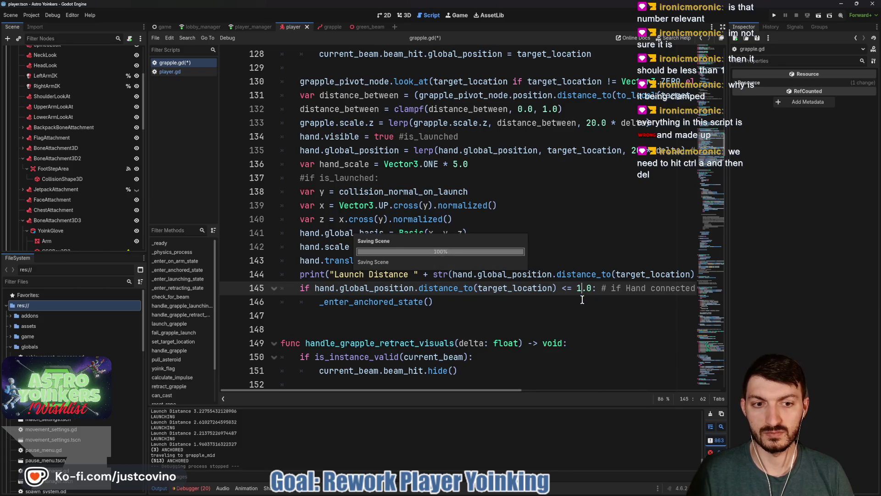
pyautogui.press('F5')
pyautogui.press('F5')
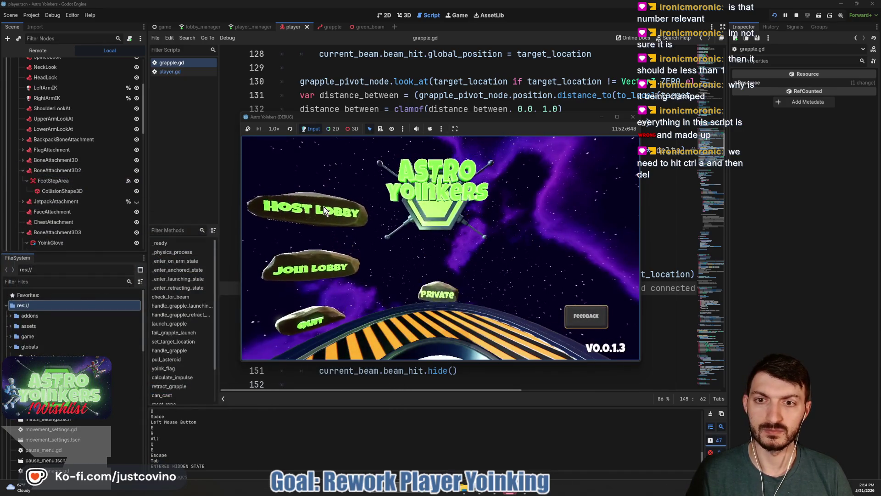
pyautogui.click(450, 215)
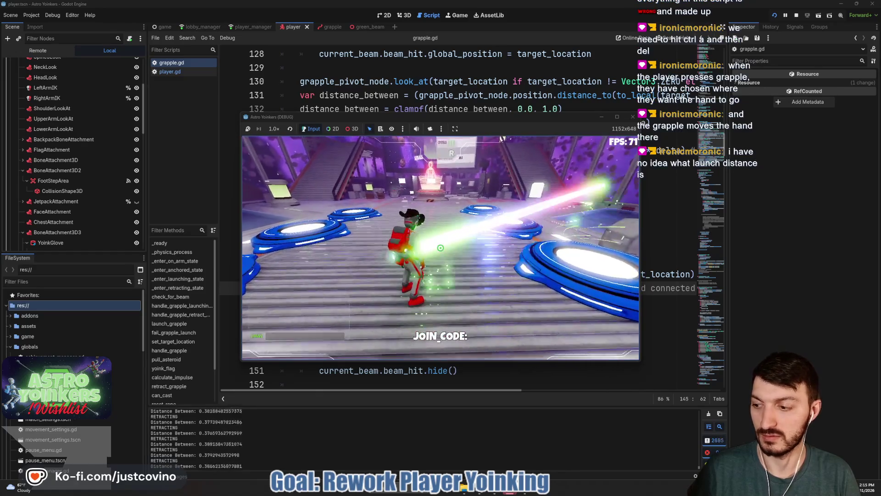
pyautogui.press('F8')
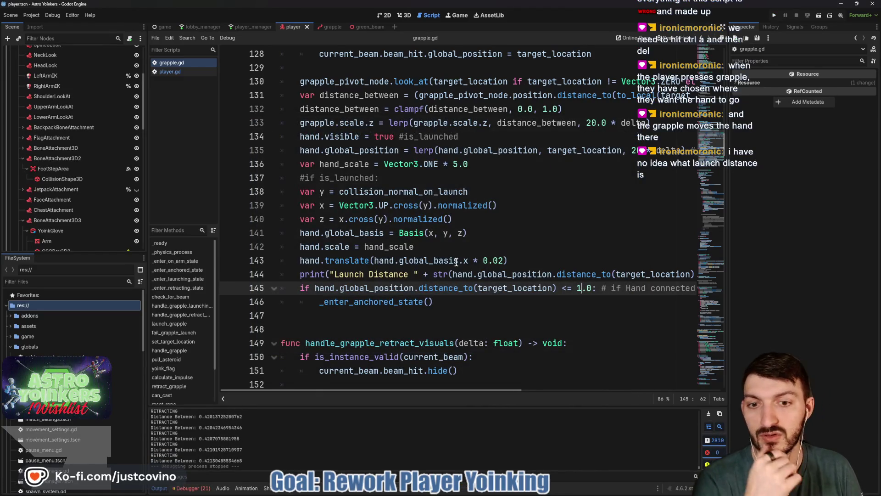
pyautogui.moveTo(314, 288); pyautogui.dragTo(479, 289)
pyautogui.scroll(-1, 397, 287)
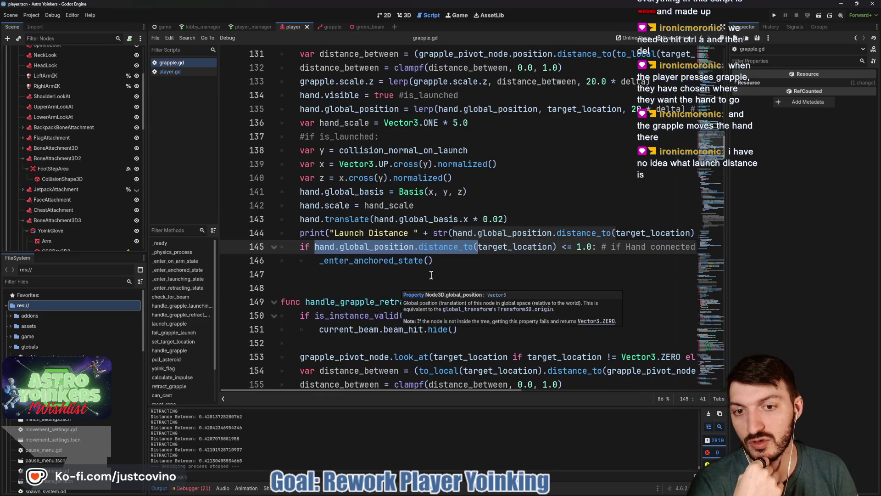
pyautogui.hscroll(3, 439, 249)
pyautogui.doubleClick(439, 248)
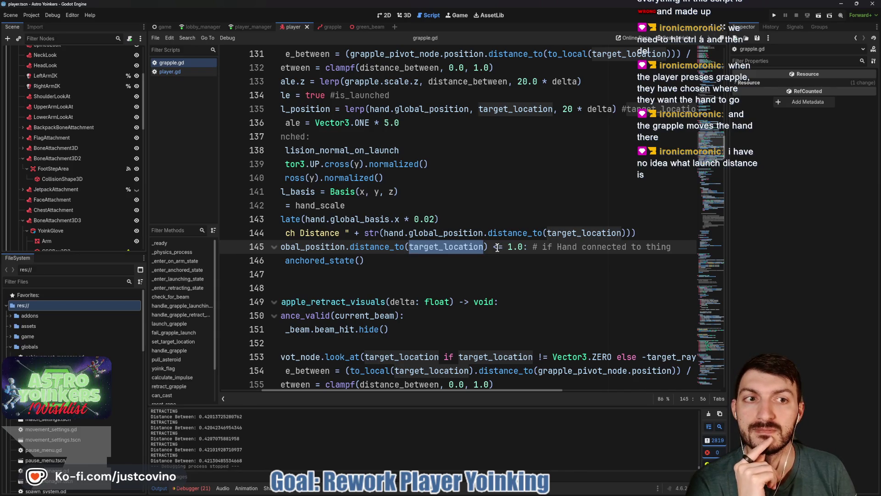
pyautogui.scroll(1, 497, 247)
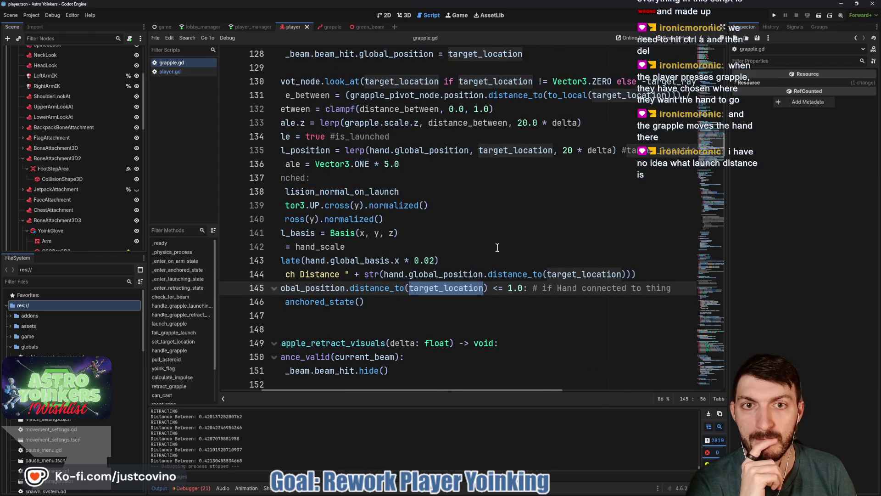
pyautogui.hscroll(-2, 497, 247)
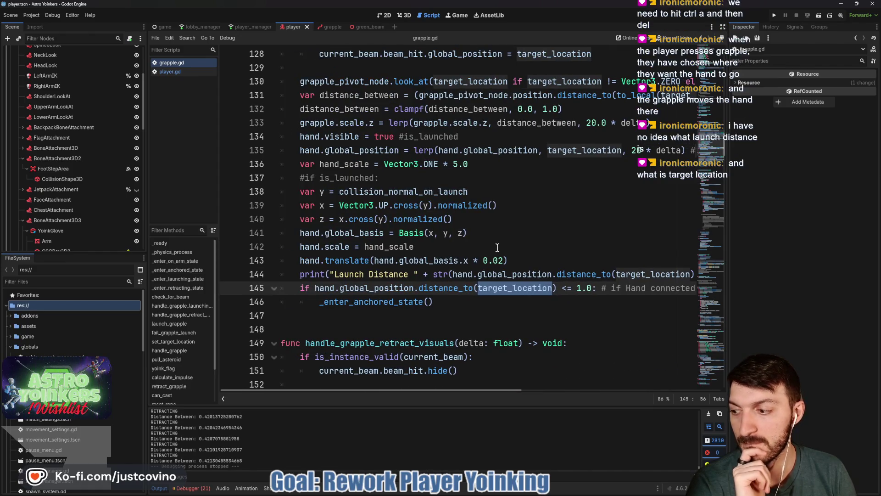
pyautogui.scroll(3, 497, 247)
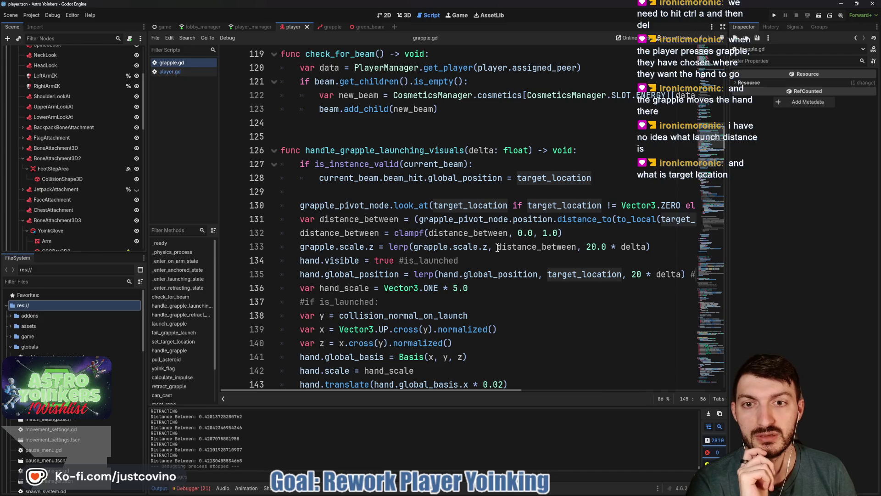
pyautogui.doubleClick(549, 183)
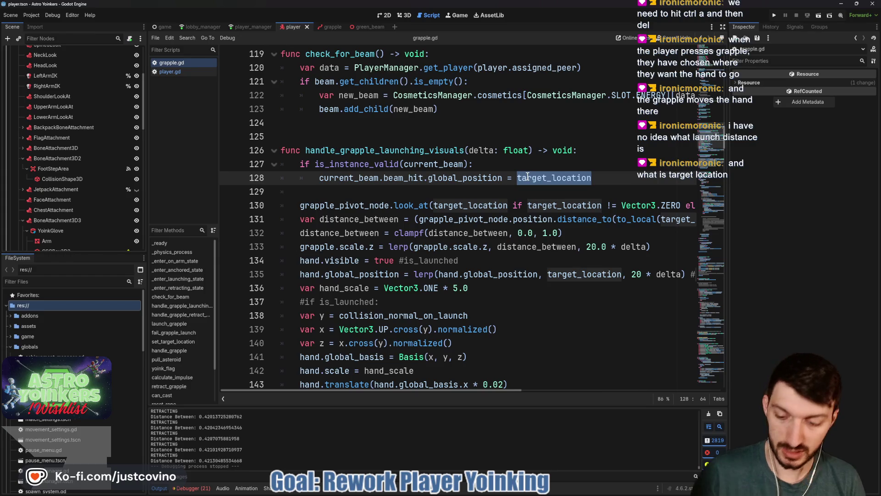
pyautogui.hotkey('ctrl', 'f')
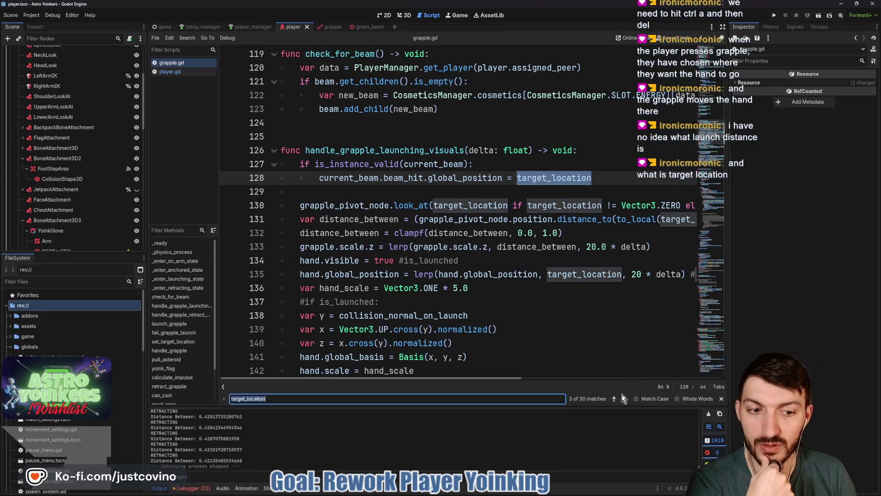
# Step back and forth through the target_location search matches in grapple.gd
pyautogui.click(614, 398)
pyautogui.click(615, 398)
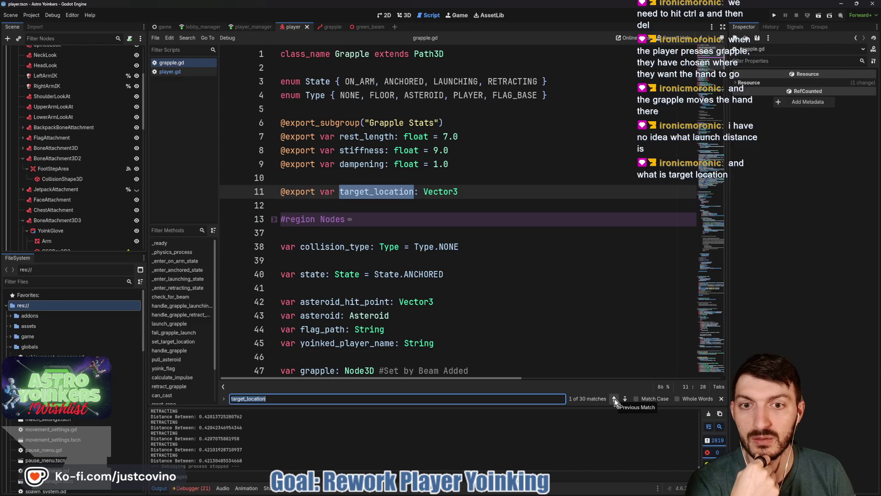
pyautogui.click(625, 398)
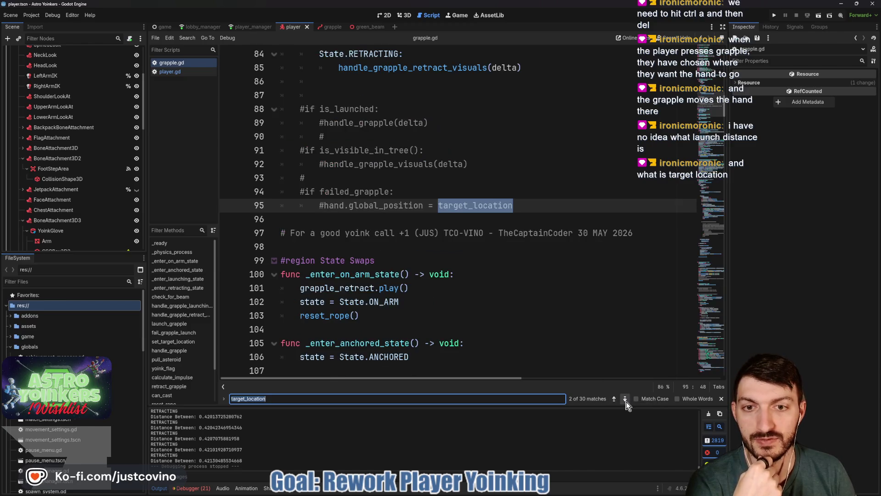
pyautogui.click(625, 399)
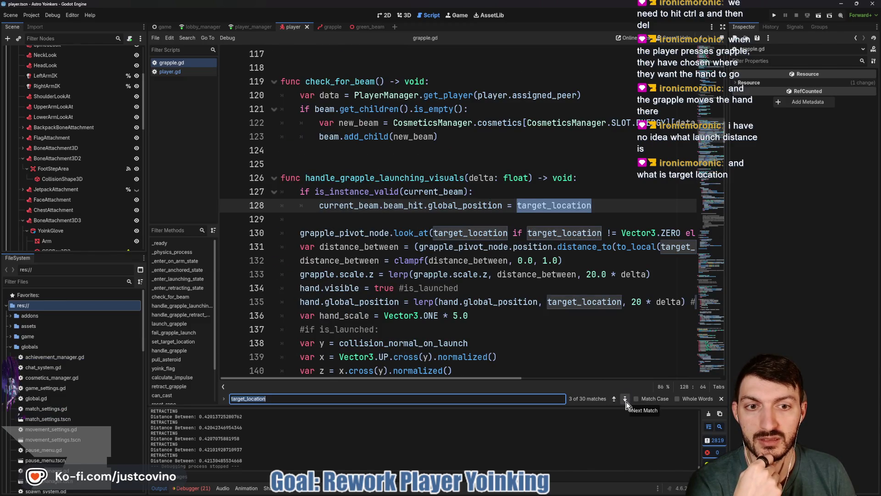
pyautogui.click(625, 400)
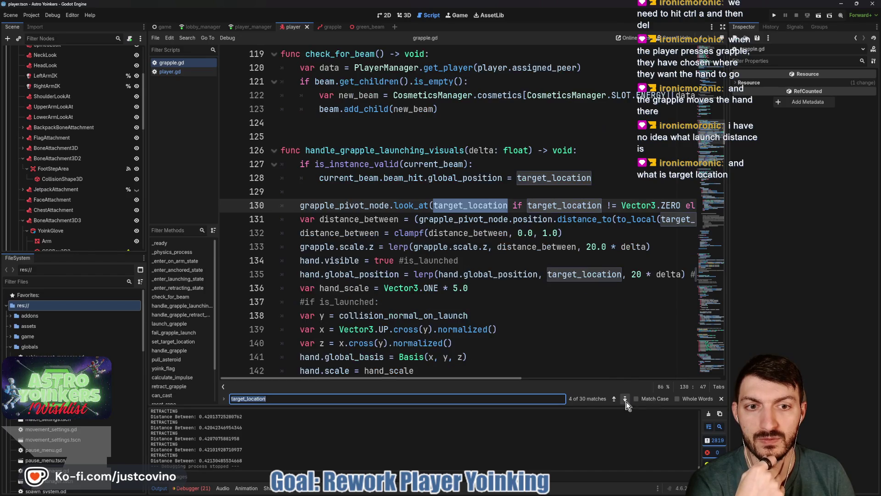
pyautogui.click(625, 400)
pyautogui.click(625, 398)
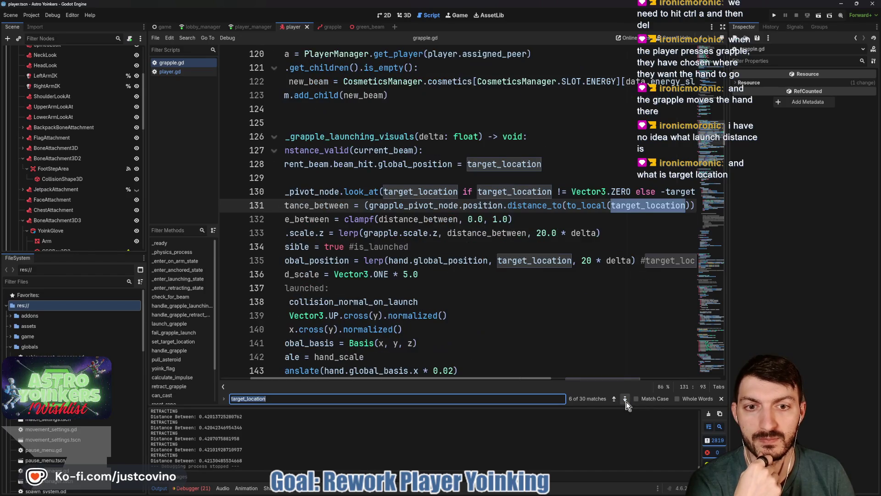
pyautogui.click(625, 399)
pyautogui.click(625, 398)
pyautogui.click(625, 399)
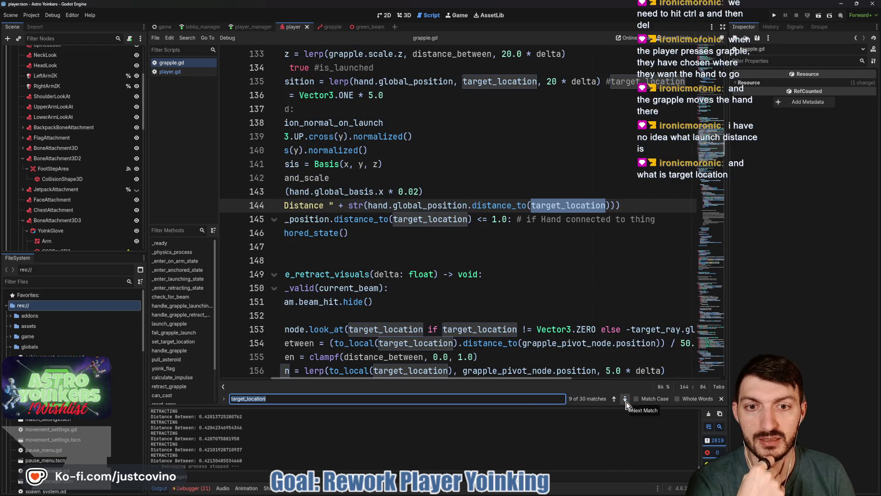
pyautogui.click(625, 399)
pyautogui.click(625, 399)
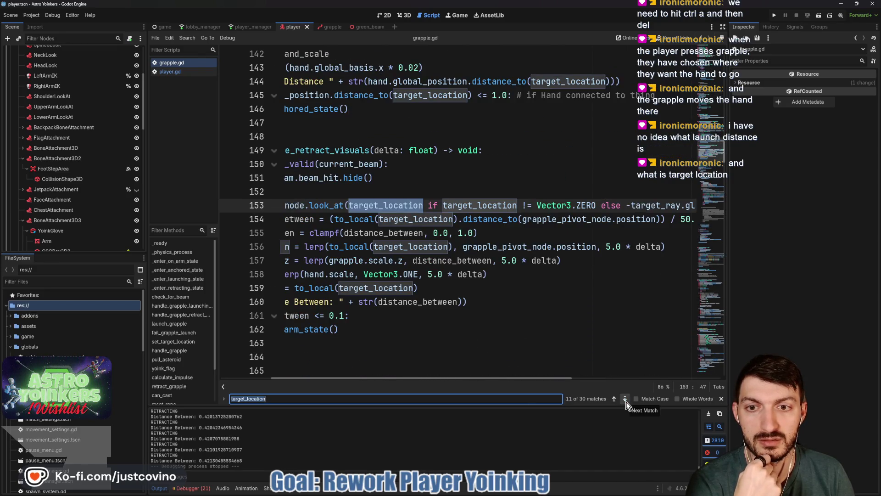
pyautogui.click(624, 399)
pyautogui.click(625, 399)
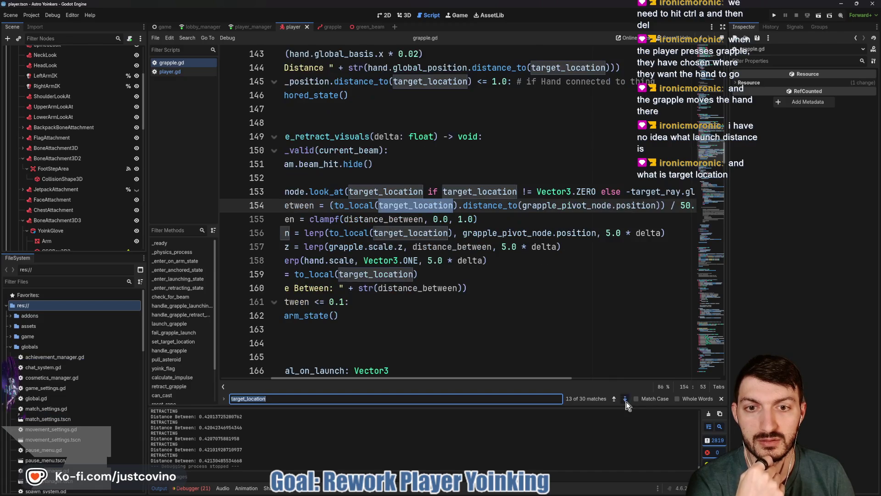
pyautogui.click(625, 399)
pyautogui.click(625, 399)
pyautogui.click(625, 398)
pyautogui.click(625, 399)
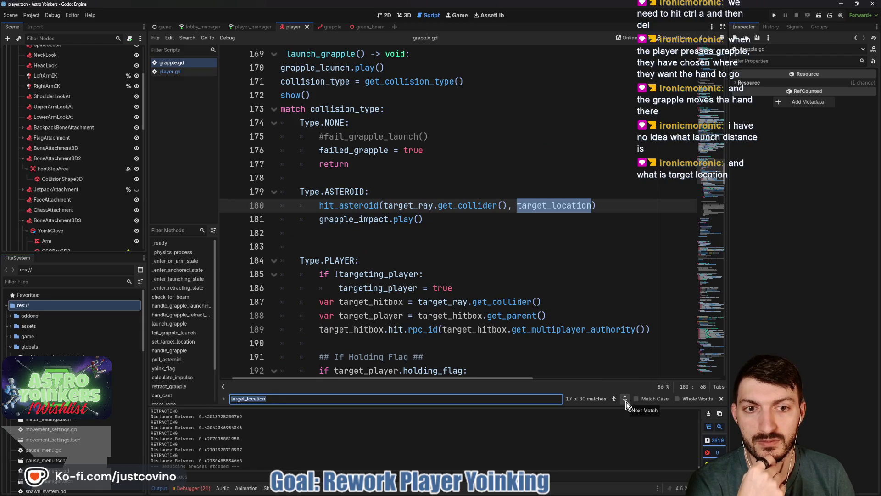
pyautogui.click(624, 399)
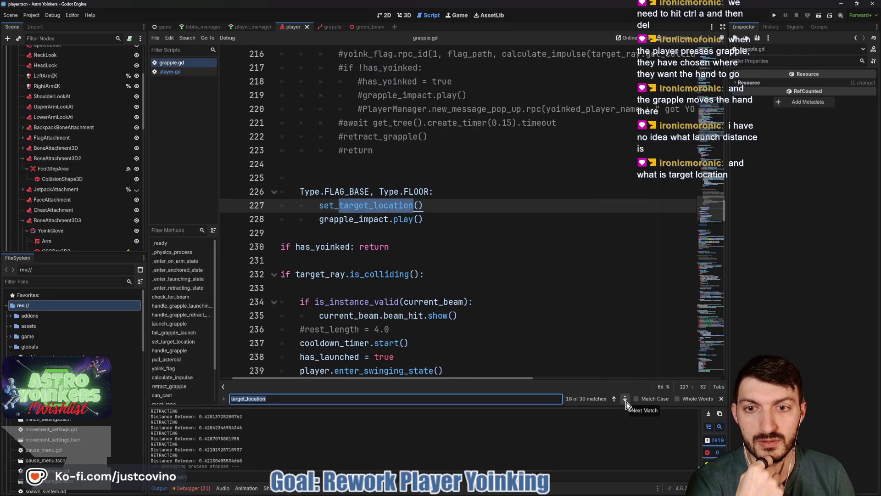
# Jump to the set_target_location definition, check get_collision_point's docs, and close the search
pyautogui.keyDown('ctrl'); pyautogui.click(380, 209); pyautogui.keyUp('ctrl')
pyautogui.doubleClick(477, 220)
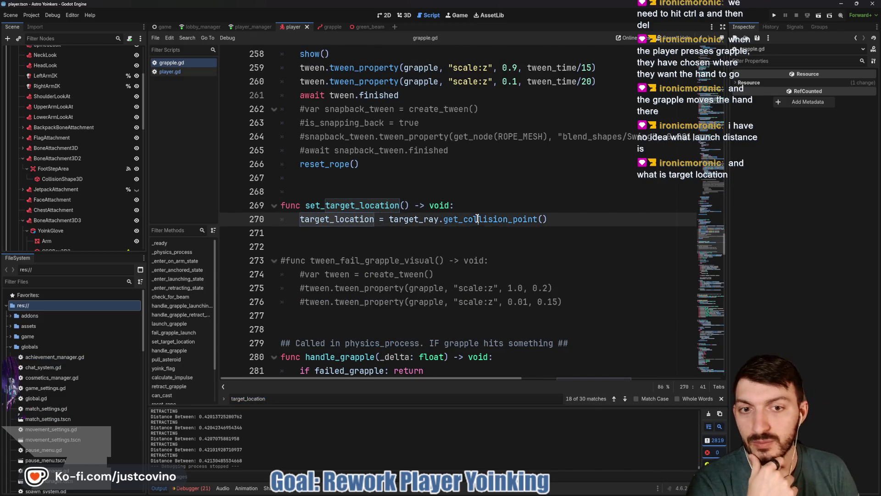
pyautogui.moveTo(478, 219)
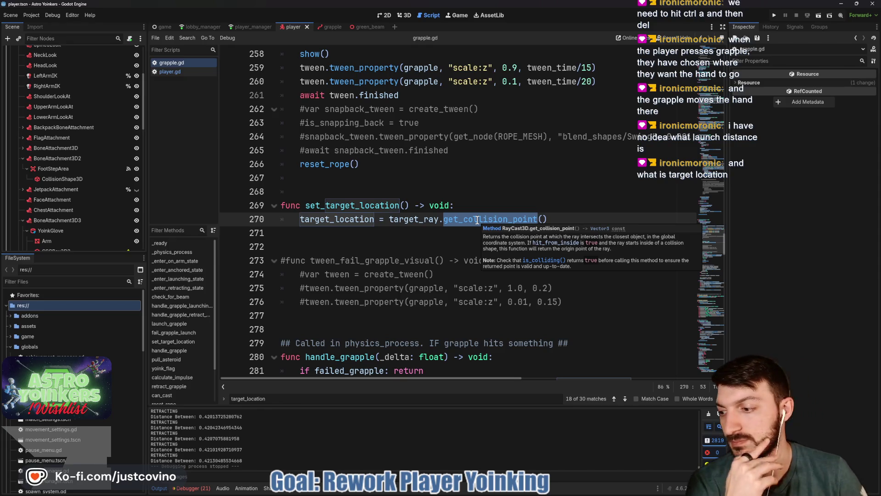
pyautogui.press('Escape')
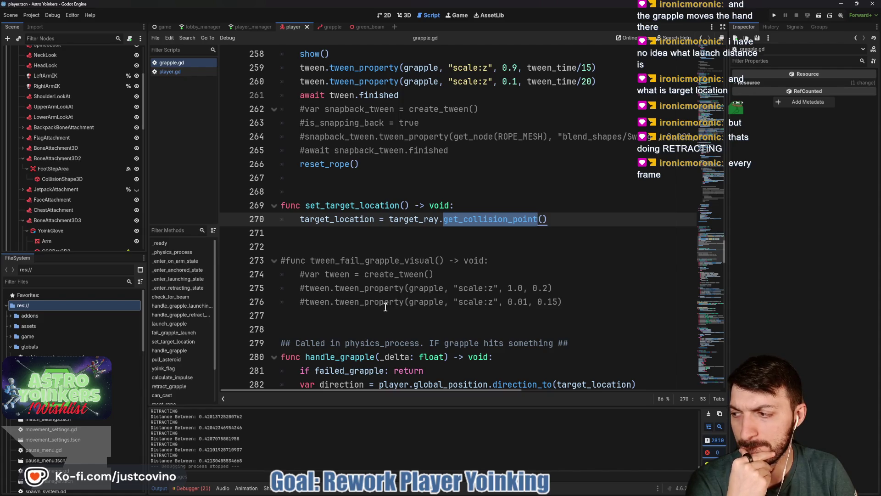
# Enlarge then restore the output log, and select the 'target_location =' assignment text
pyautogui.moveTo(334, 405); pyautogui.dragTo(275, 112)
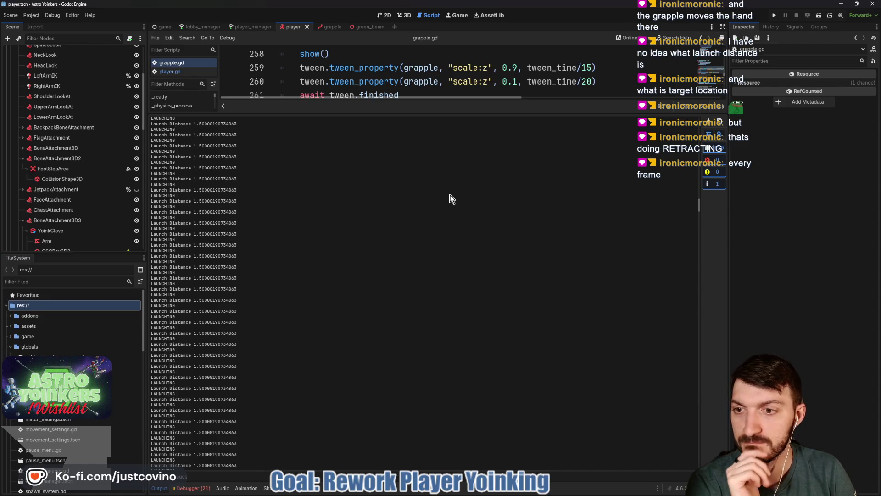
pyautogui.moveTo(408, 114); pyautogui.dragTo(417, 458)
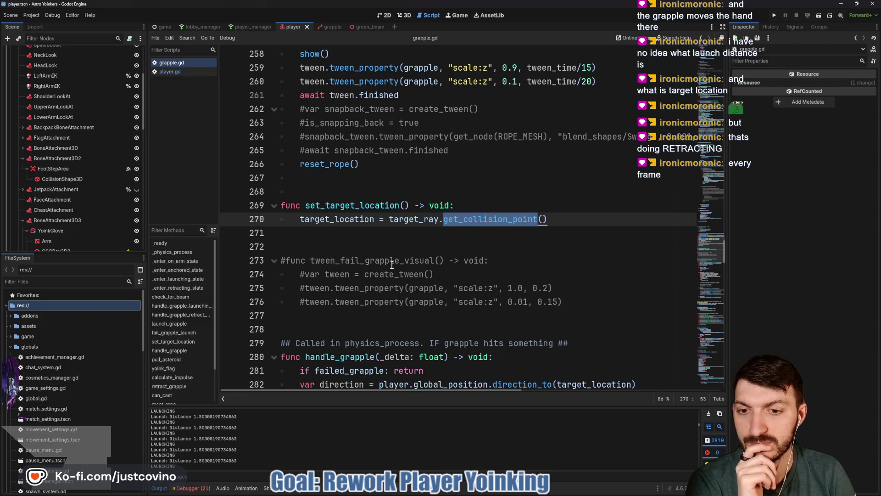
pyautogui.scroll(-1, 392, 265)
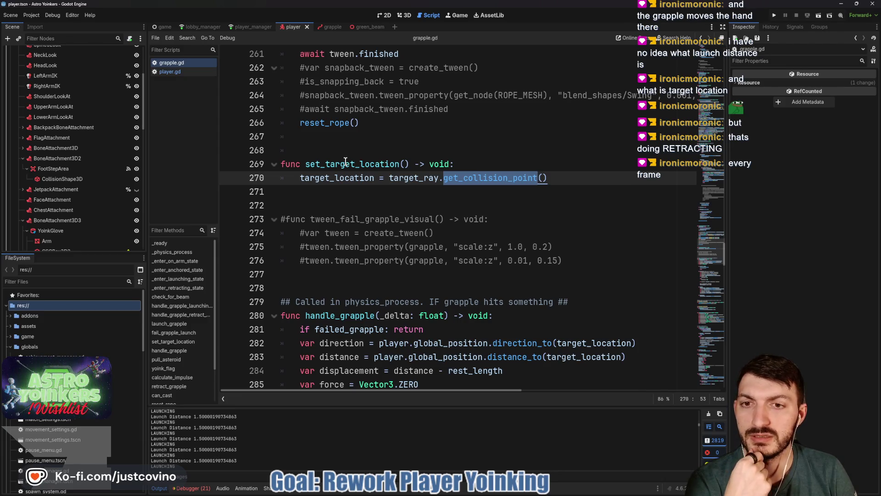
pyautogui.click(345, 163)
pyautogui.doubleClick(345, 164)
pyautogui.doubleClick(346, 177)
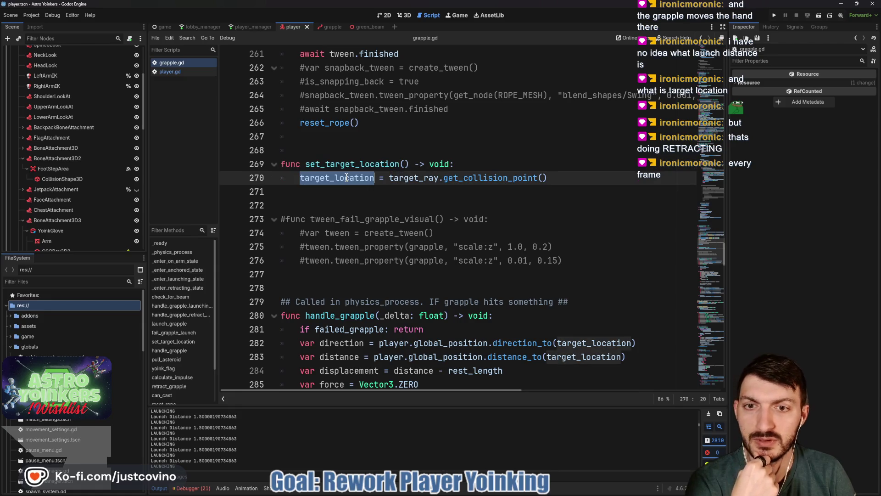
pyautogui.moveTo(299, 178); pyautogui.dragTo(384, 179)
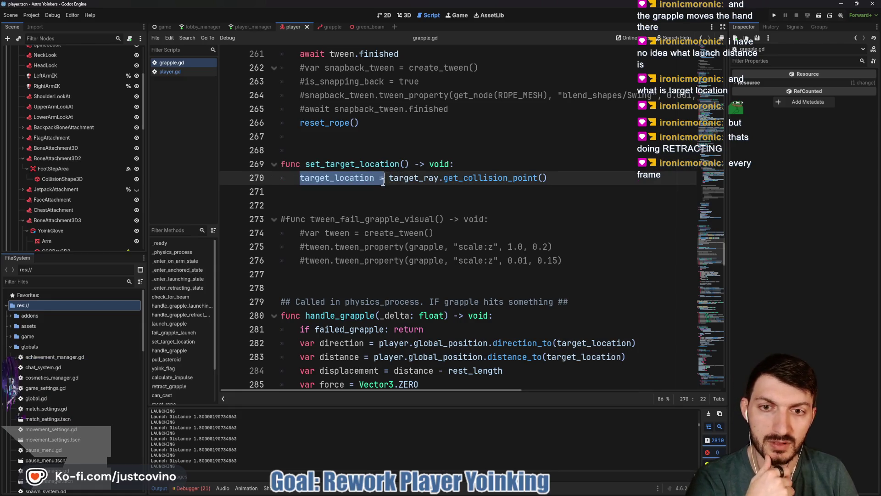
# Search 'target_location =' and cycle lines 316, 383 and 156, returning to set_target_location
pyautogui.hotkey('ctrl', 'f')
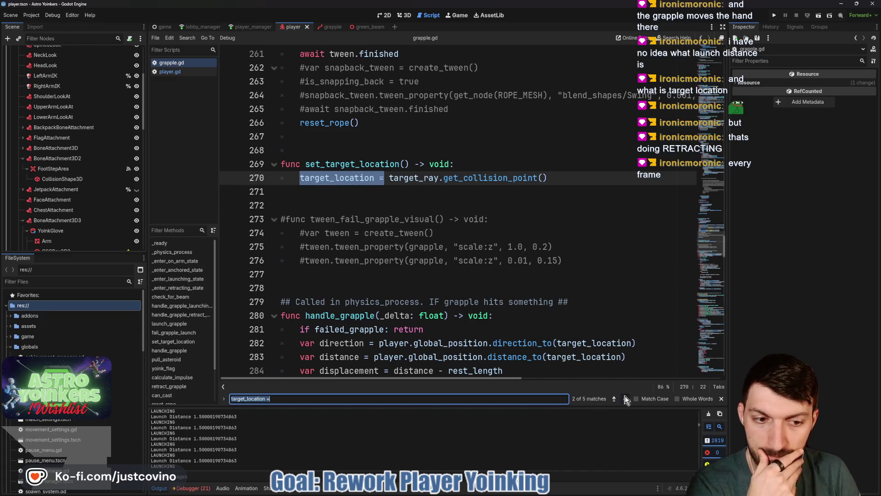
pyautogui.click(626, 399)
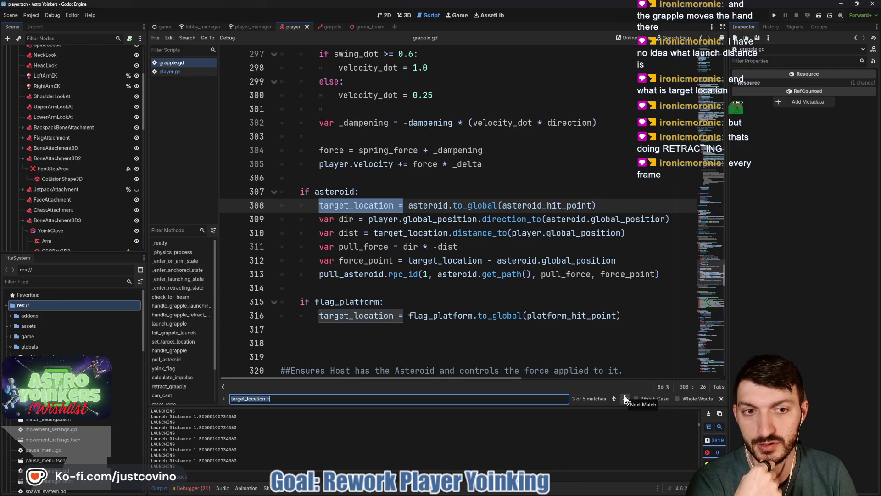
pyautogui.click(626, 399)
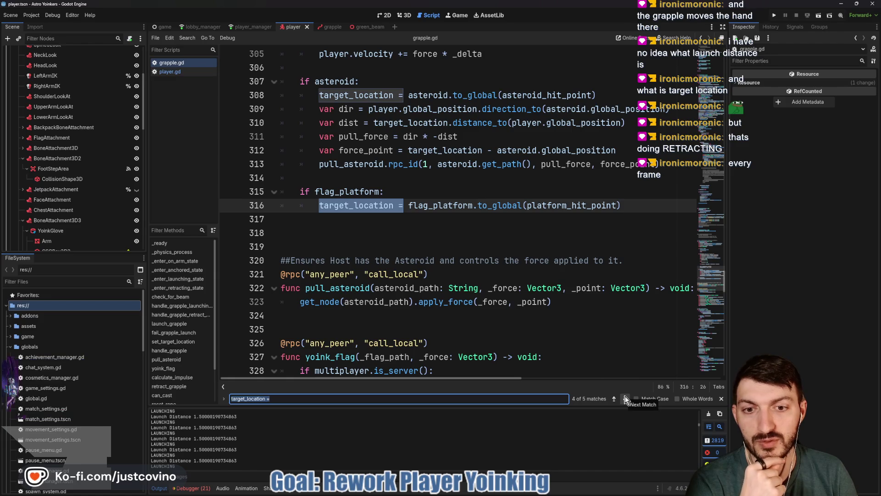
pyautogui.scroll(6, 517, 314)
pyautogui.scroll(2, 516, 314)
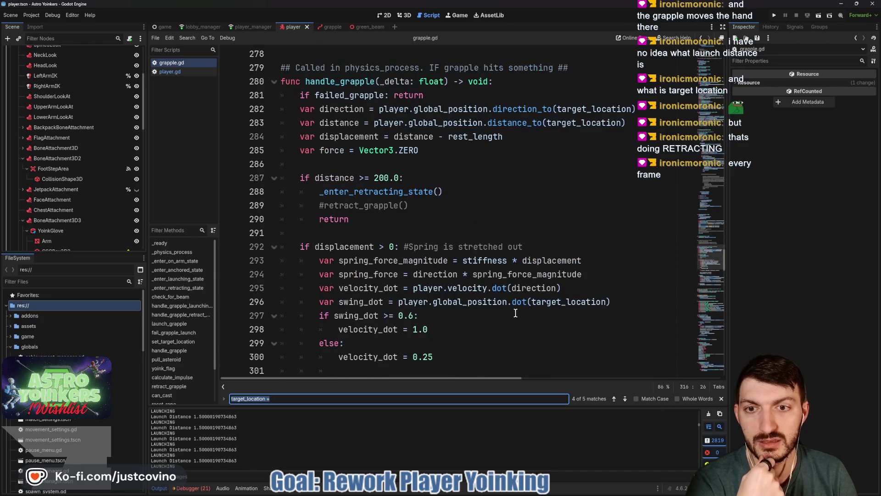
pyautogui.scroll(-5, 480, 302)
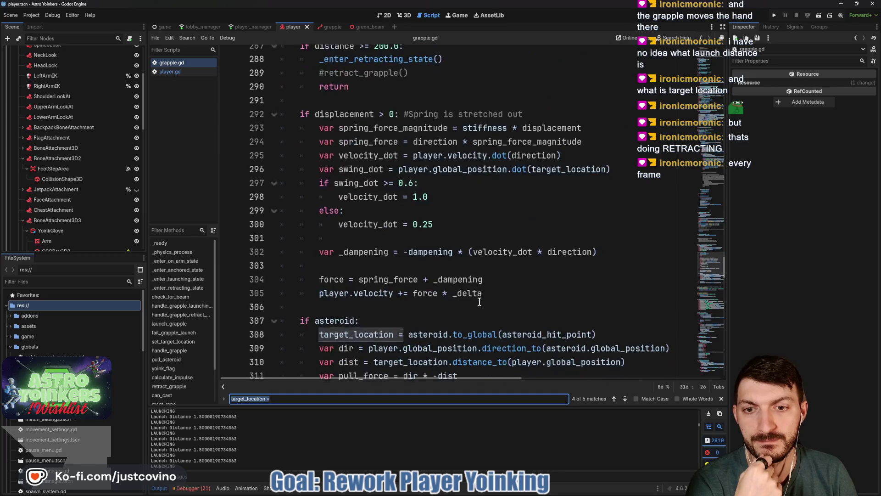
pyautogui.click(625, 399)
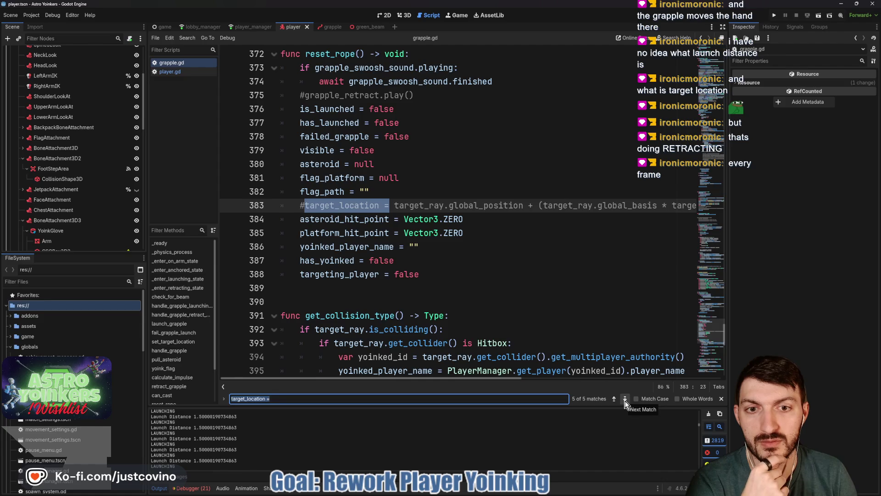
pyautogui.click(625, 399)
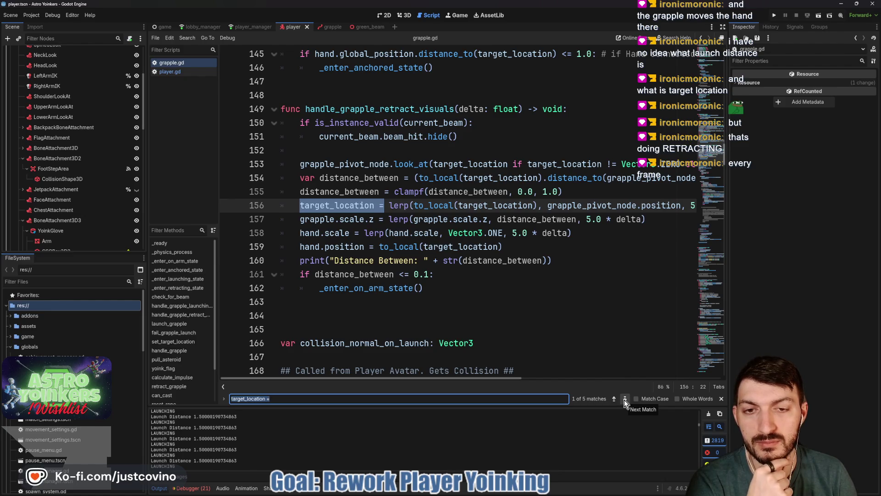
pyautogui.click(624, 399)
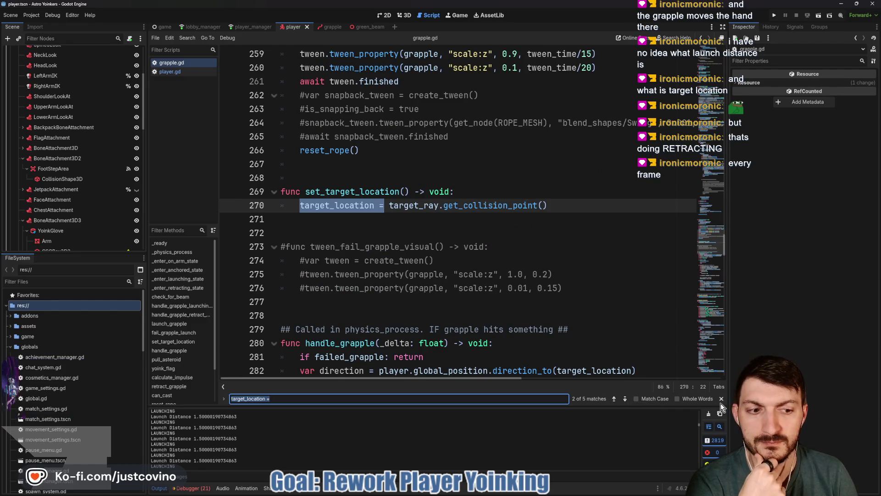
# Close the assignment search and select the launch_grapple function name in grapple.gd
pyautogui.press('Escape')
pyautogui.scroll(5, 403, 263)
pyautogui.scroll(5, 404, 263)
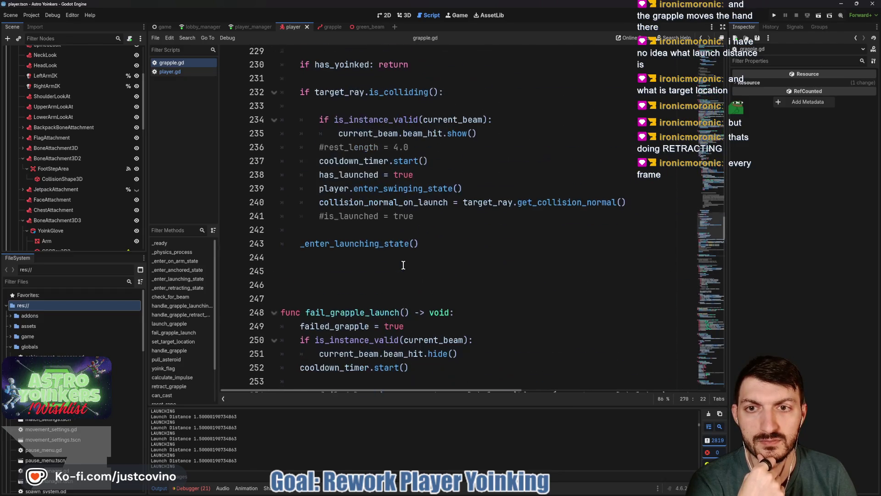
pyautogui.scroll(10, 403, 270)
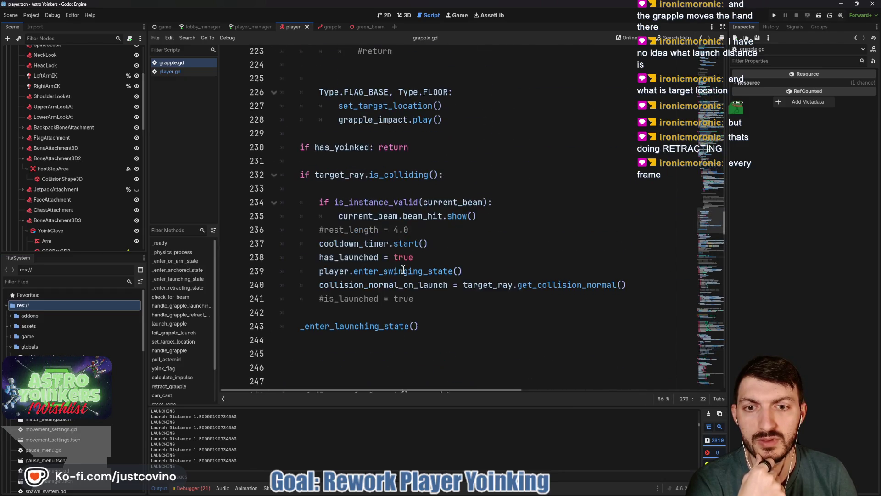
pyautogui.scroll(10, 404, 272)
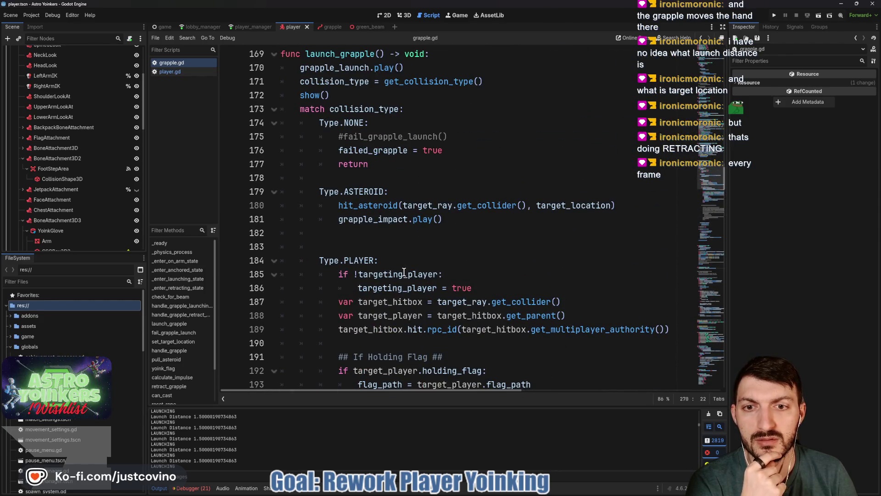
pyautogui.scroll(2, 404, 272)
pyautogui.doubleClick(346, 141)
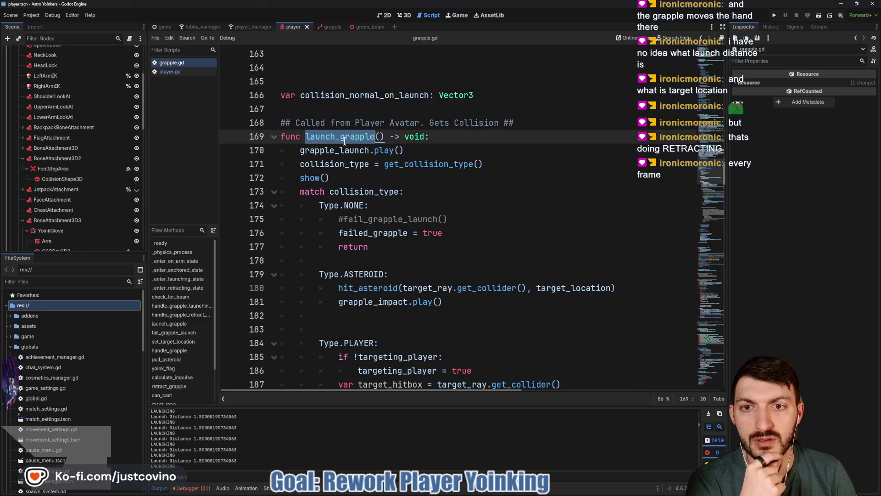
# Switch to player.gd and select the set_target_location call on line 658
pyautogui.scroll(-3, 431, 271)
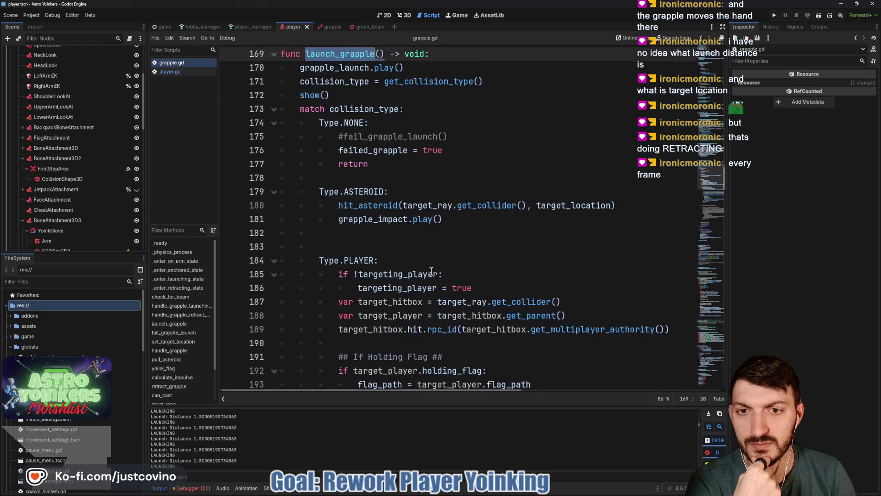
pyautogui.scroll(-15, 430, 270)
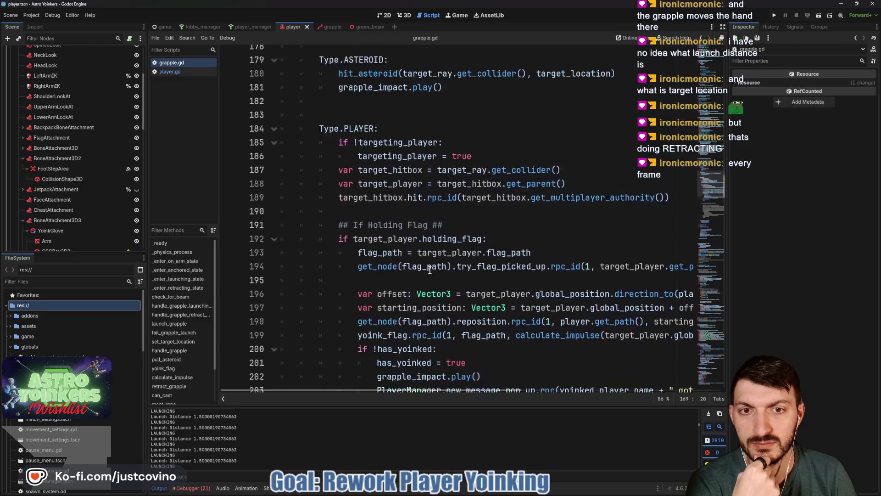
pyautogui.scroll(-2, 427, 269)
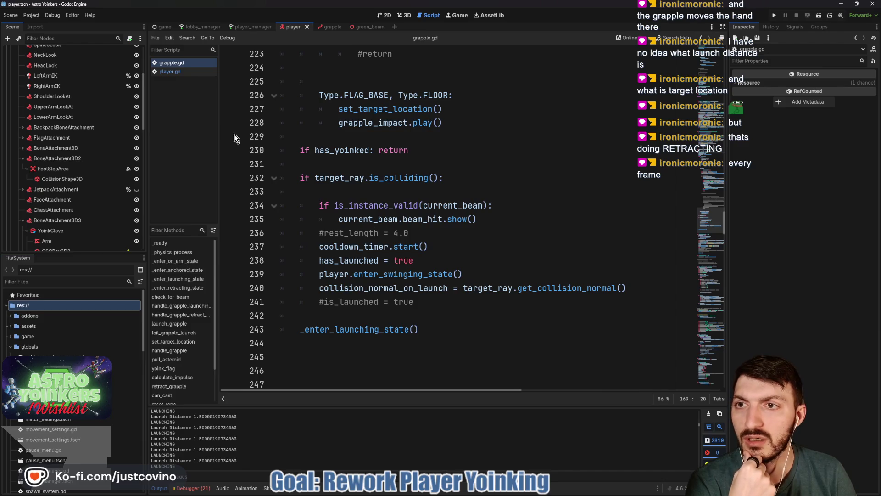
pyautogui.click(181, 73)
pyautogui.doubleClick(385, 164)
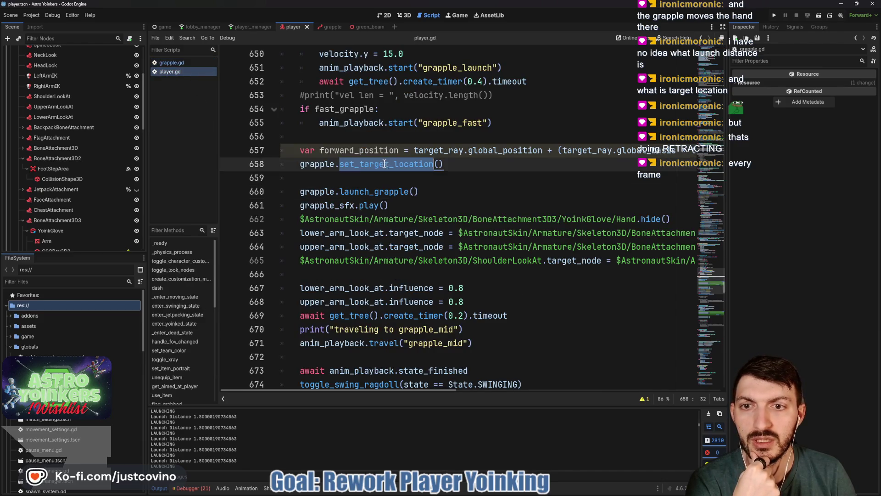
# Read the description of the launch_grapple call on line 660 of player.gd
pyautogui.moveTo(385, 165)
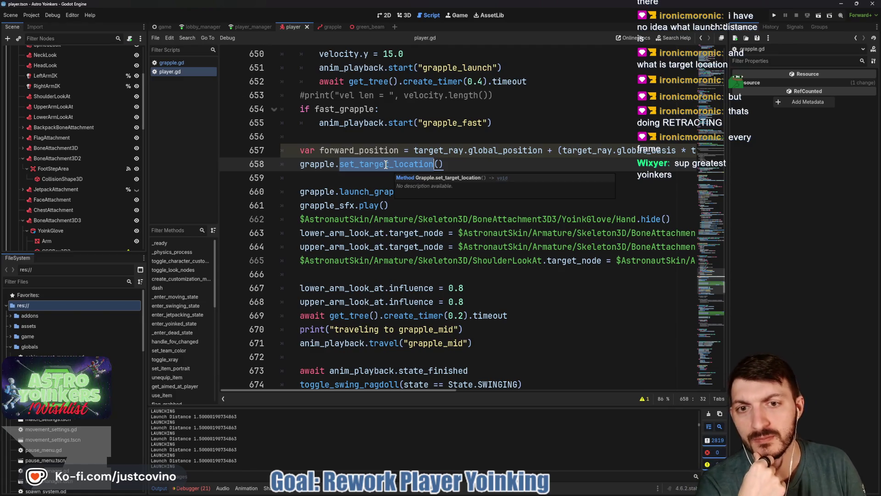
pyautogui.doubleClick(365, 191)
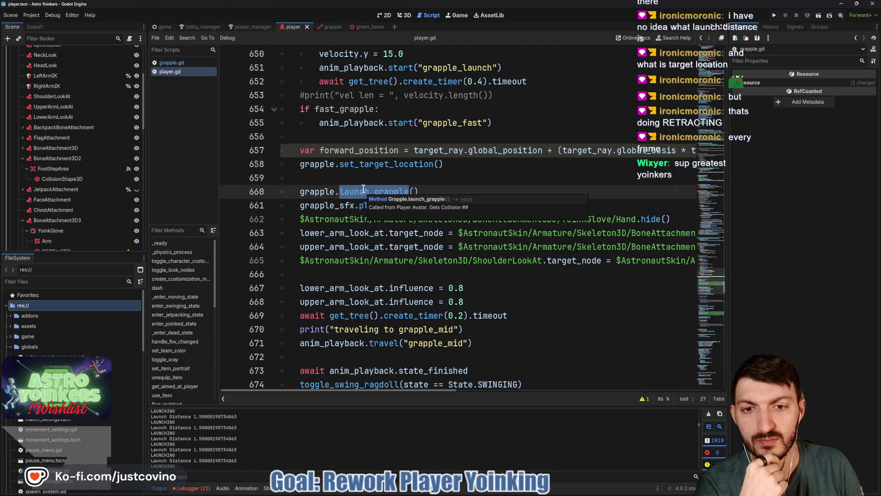
pyautogui.doubleClick(354, 165)
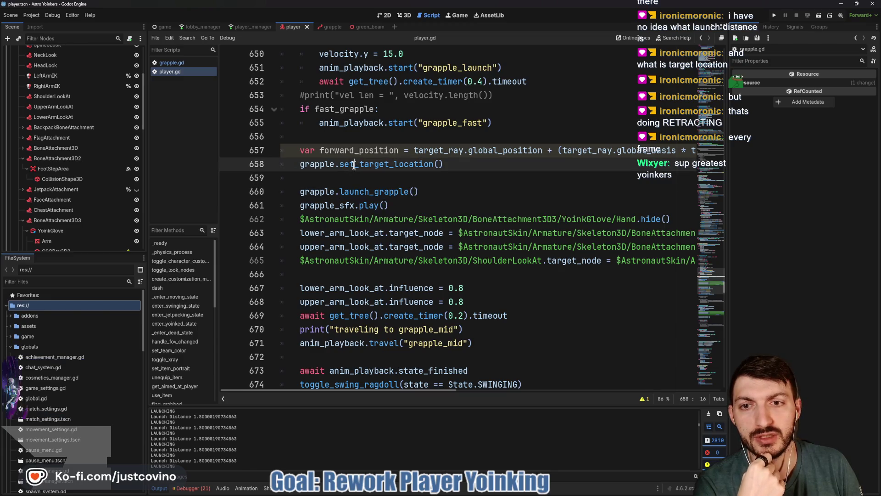
pyautogui.doubleClick(352, 192)
pyautogui.moveTo(352, 192)
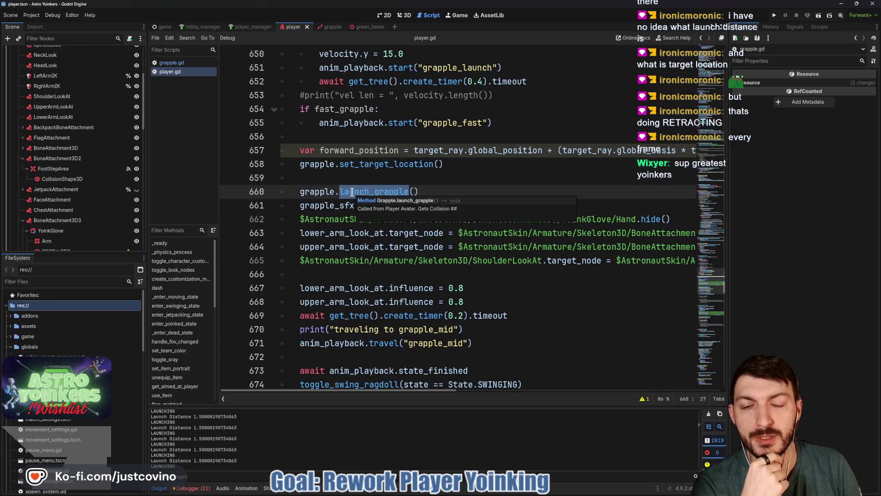
pyautogui.click(375, 163)
pyautogui.scroll(1, 478, 184)
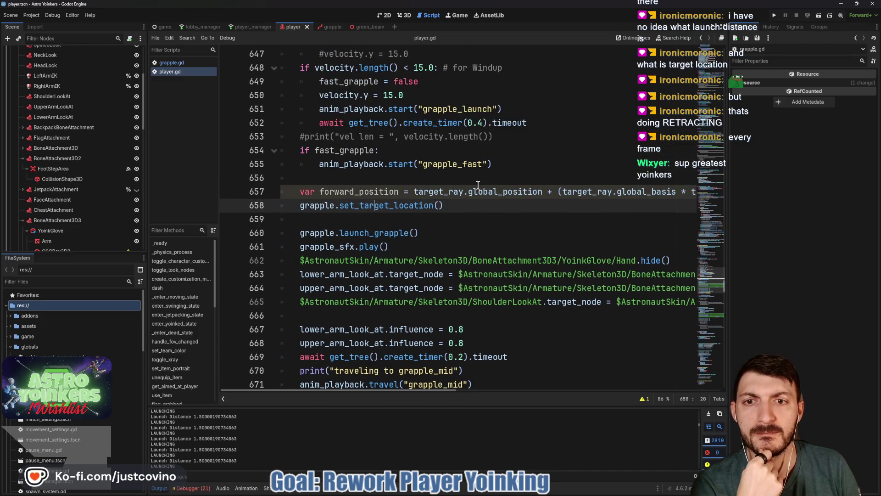
pyautogui.scroll(1, 478, 184)
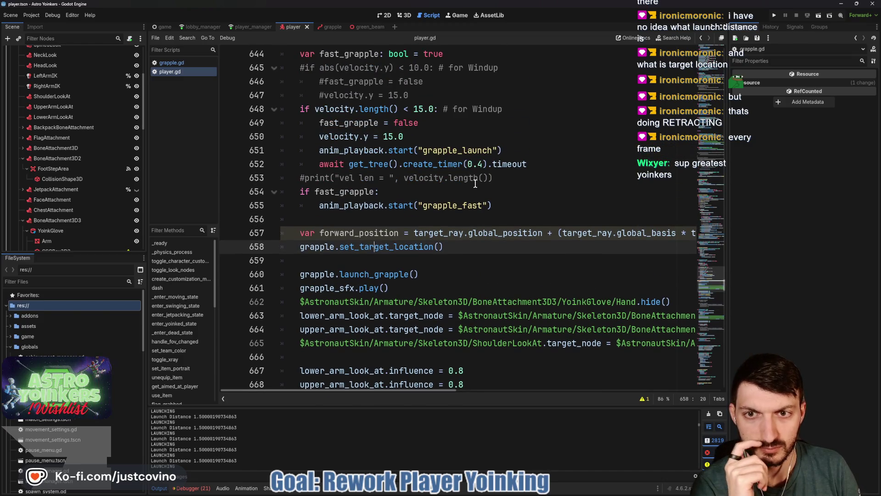
# Comment out line 658's set_target_location call with # and jump to launch_grapple's definition
pyautogui.doubleClick(362, 272)
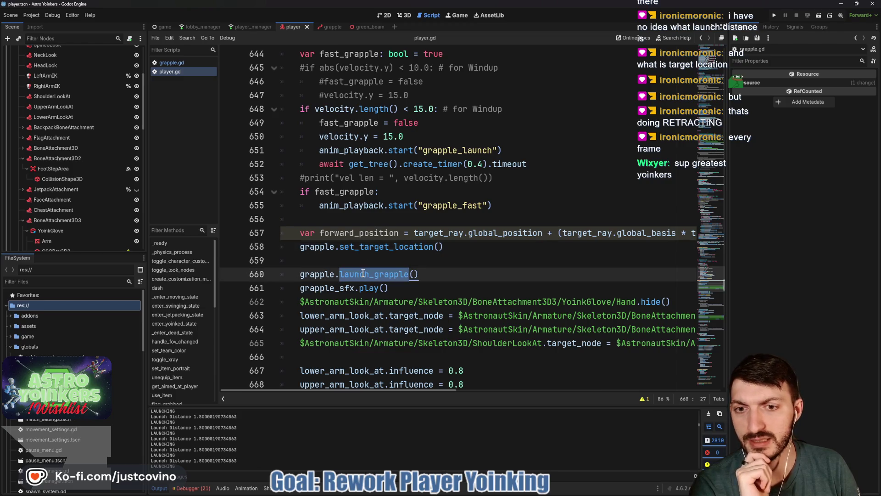
pyautogui.moveTo(363, 248)
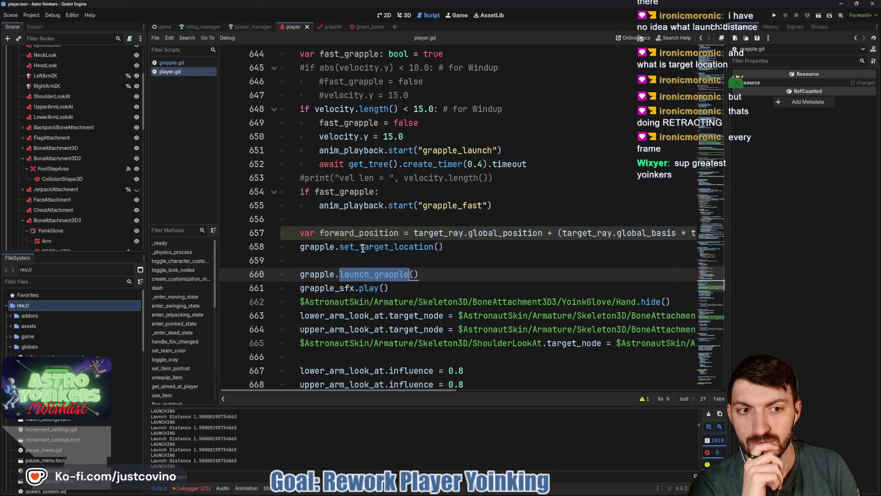
pyautogui.click(362, 249)
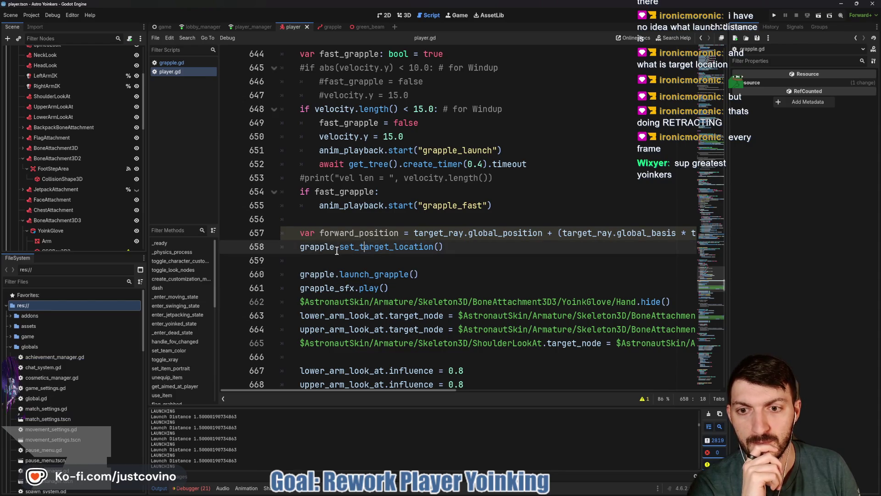
pyautogui.click(294, 248)
pyautogui.write('#')
pyautogui.keyDown('ctrl'); pyautogui.click(364, 278); pyautogui.keyUp('ctrl')
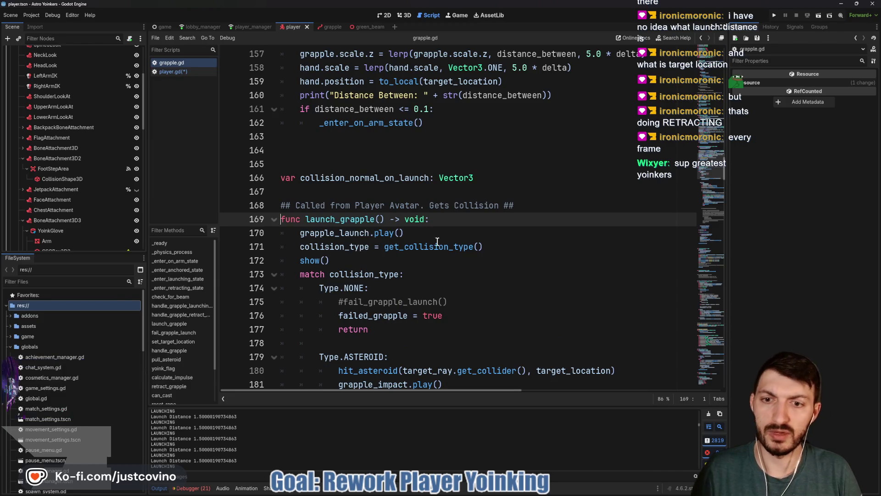
# Add a set_target_location() call on line 233 inside the is_colliding block via autocomplete
pyautogui.scroll(-1, 422, 261)
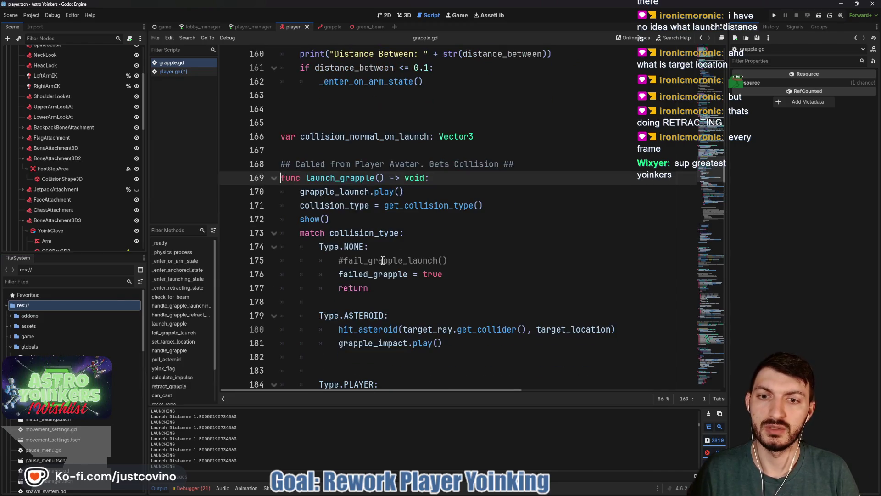
pyautogui.scroll(-5, 417, 231)
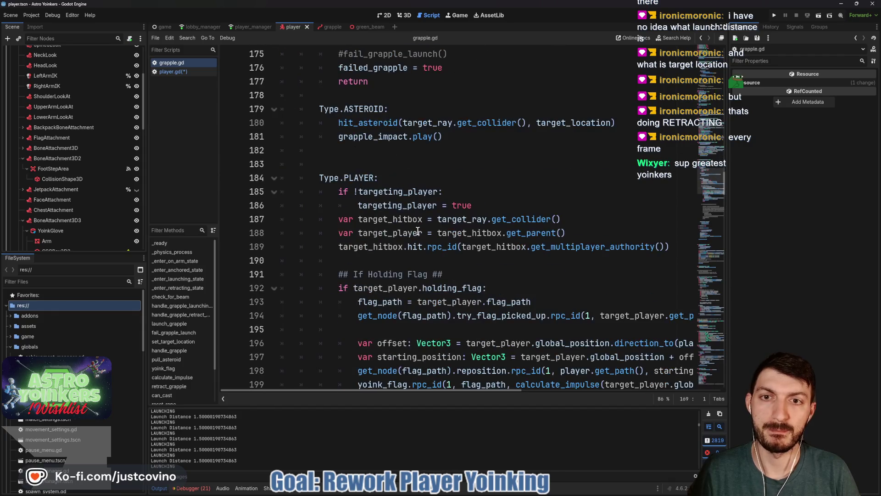
pyautogui.scroll(-7, 417, 231)
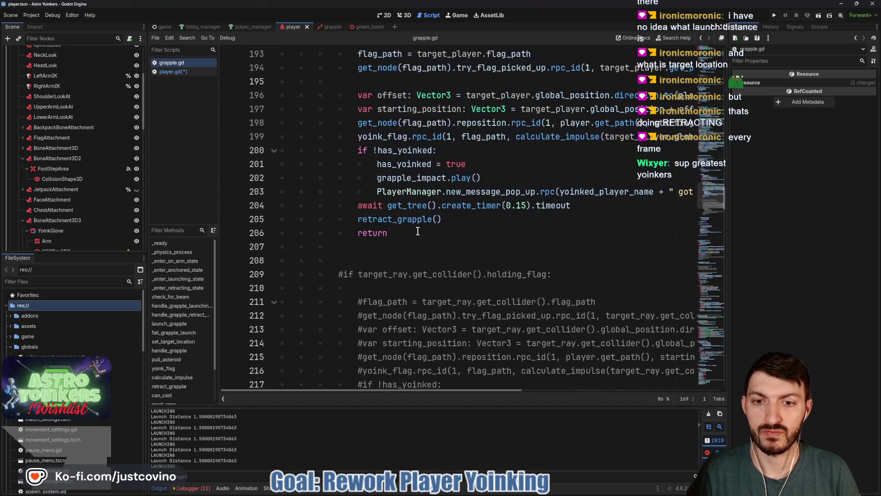
pyautogui.scroll(-9, 417, 231)
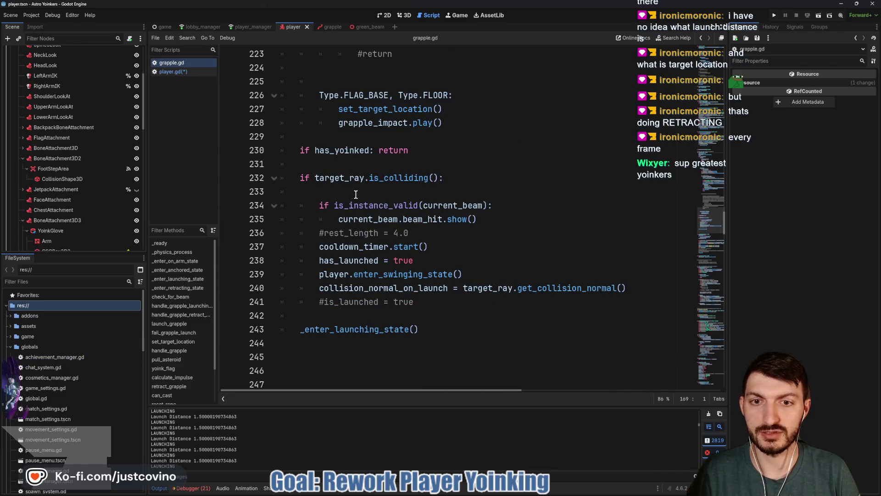
pyautogui.click(349, 192)
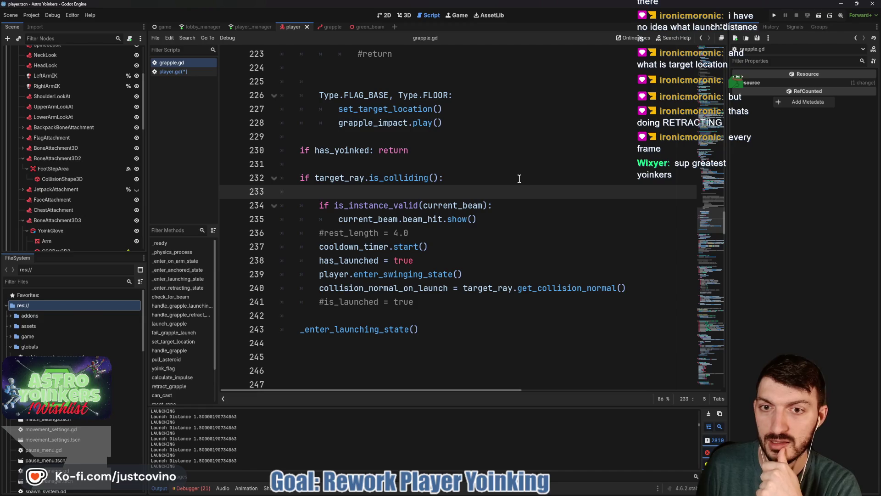
pyautogui.write('set')
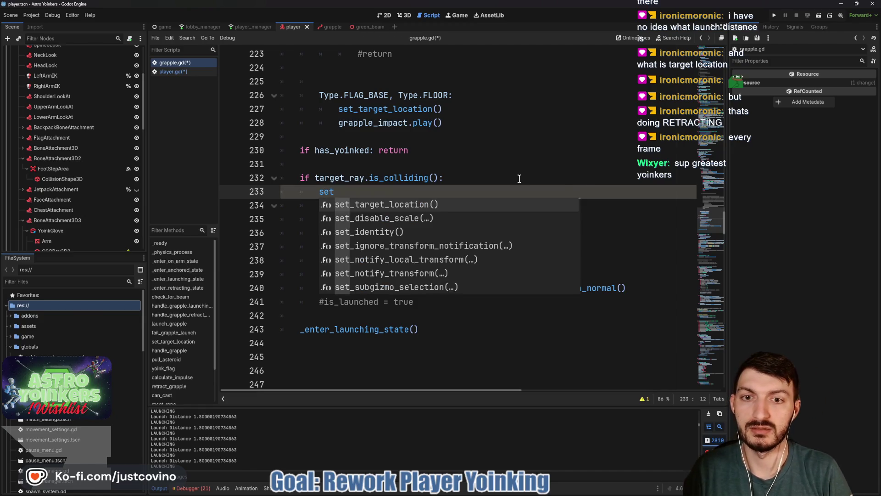
pyautogui.press('Return')
# Save both scripts, add an empty line after the call, and run the game in debug
pyautogui.hotkey('ctrl', 's')
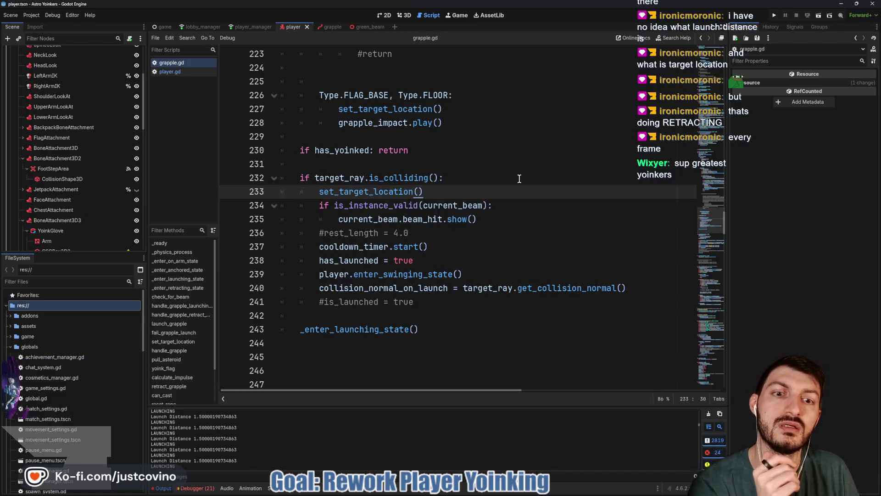
pyautogui.press('Return')
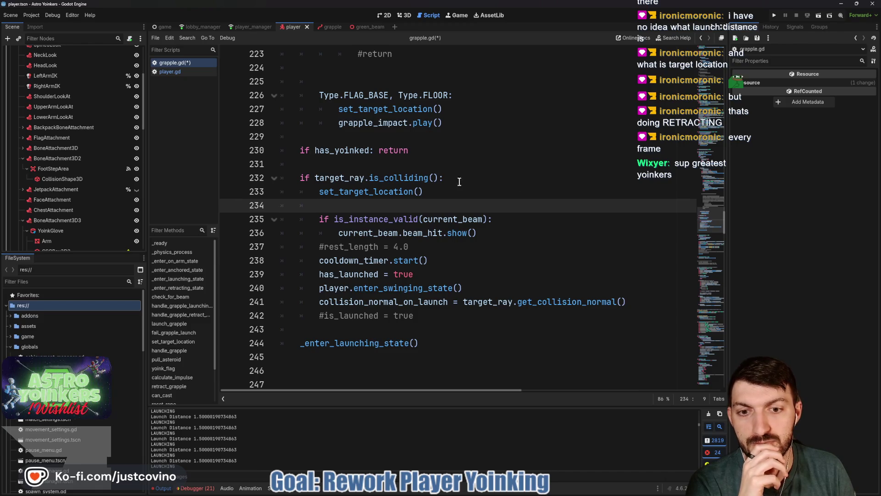
pyautogui.click(775, 16)
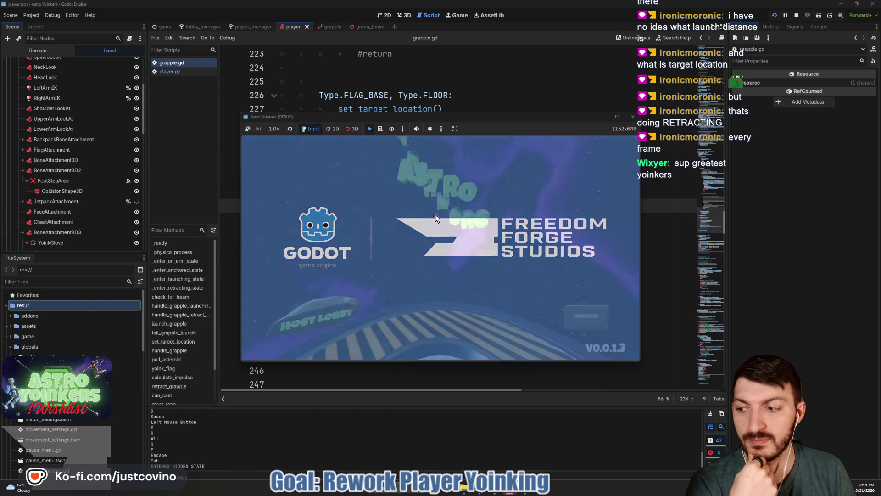
# Host a lobby, fire the grapple at a surface, then jetpack up and run across the platform
pyautogui.click(310, 199)
pyautogui.click(428, 220)
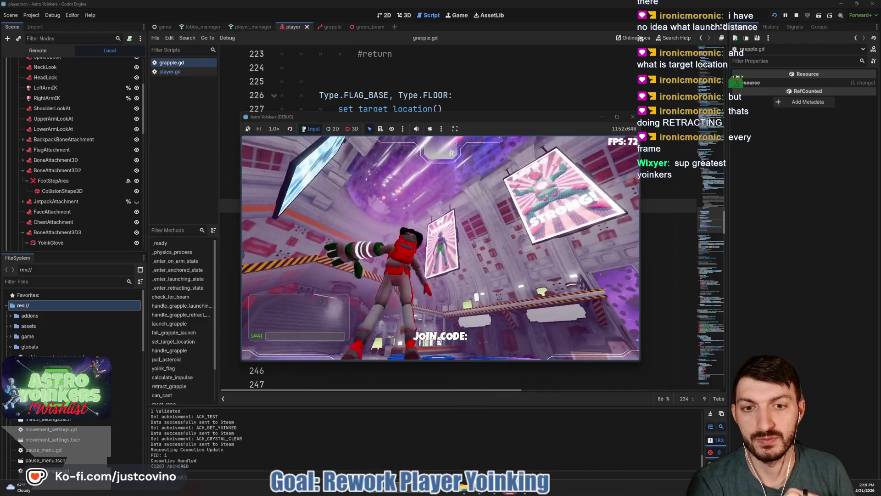
pyautogui.click(440, 248)
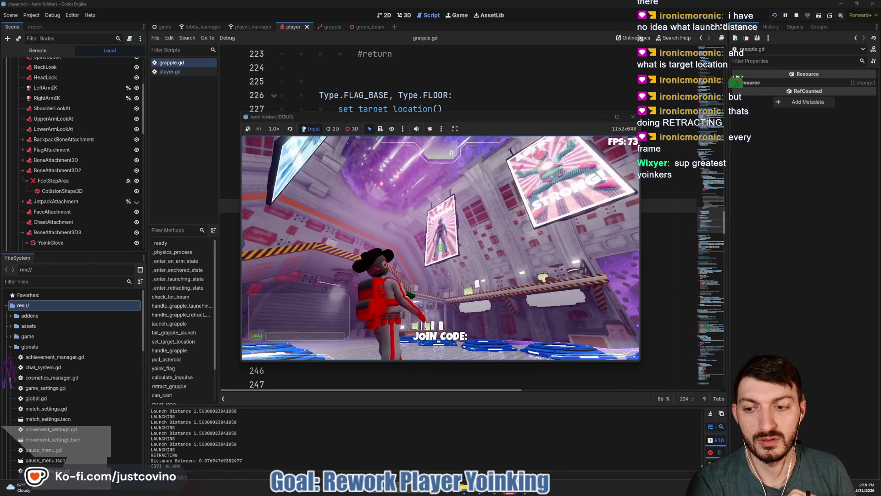
pyautogui.press('space')
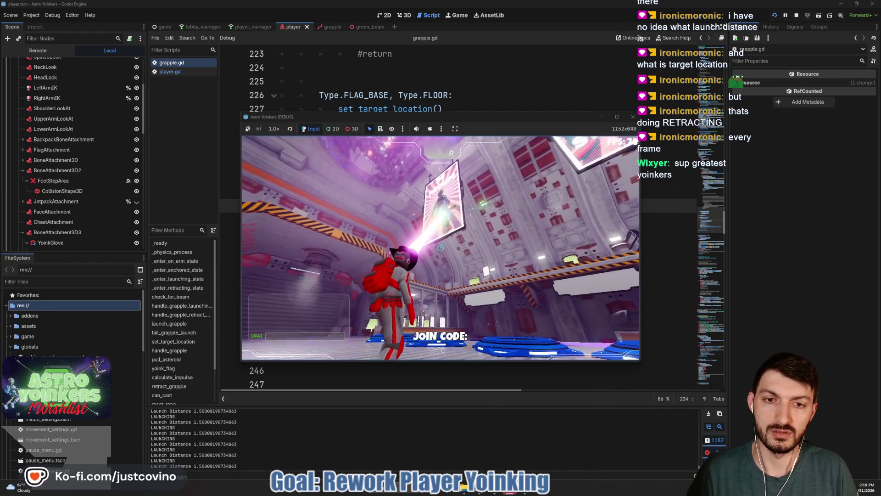
pyautogui.press('space')
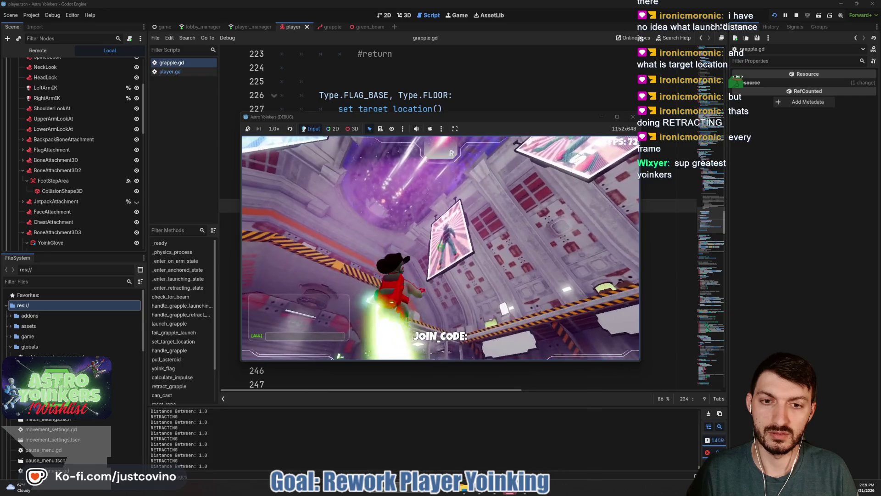
pyautogui.press('w')
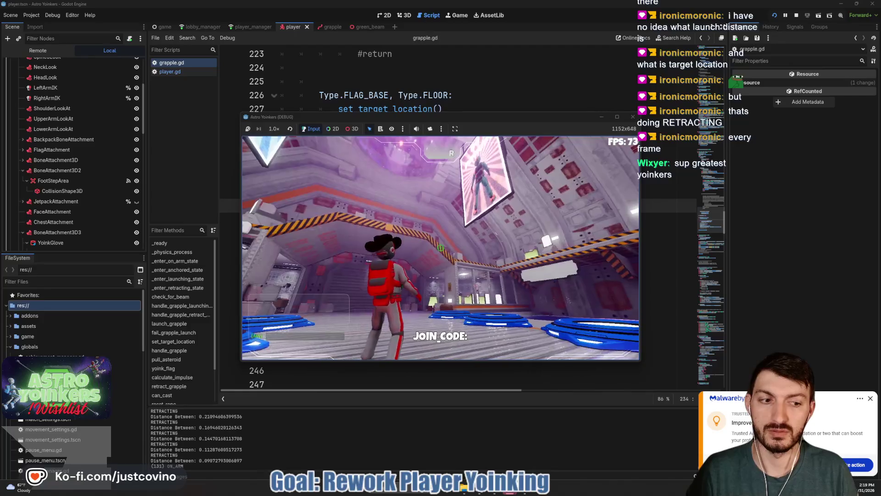
# Pause and resume the game, grapple the ceiling, then stop the debug run with F8
pyautogui.press('Escape')
pyautogui.click(871, 399)
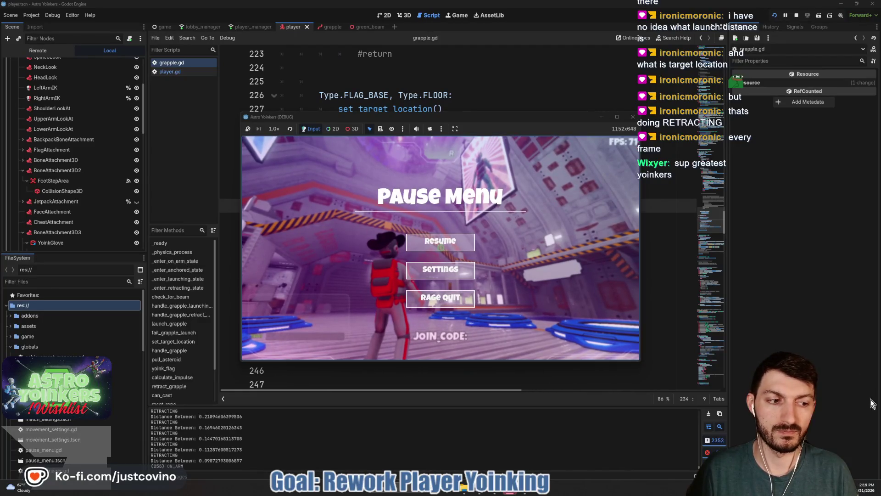
pyautogui.click(440, 242)
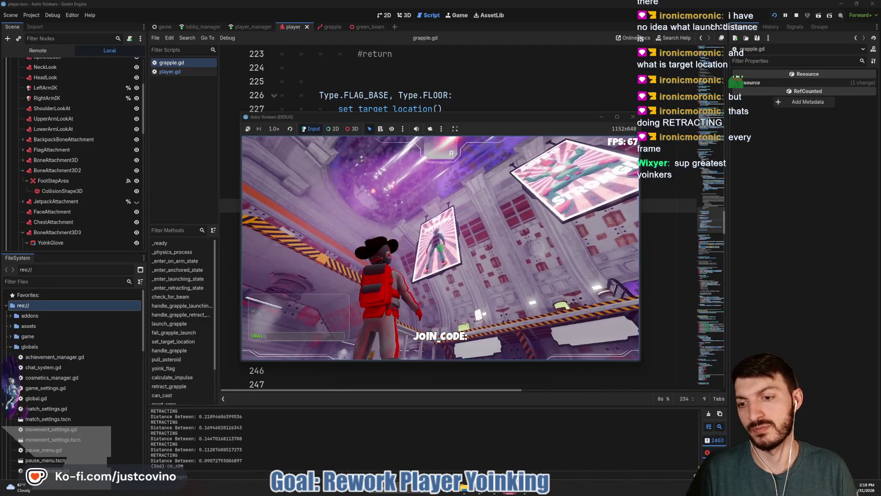
pyautogui.click(440, 248)
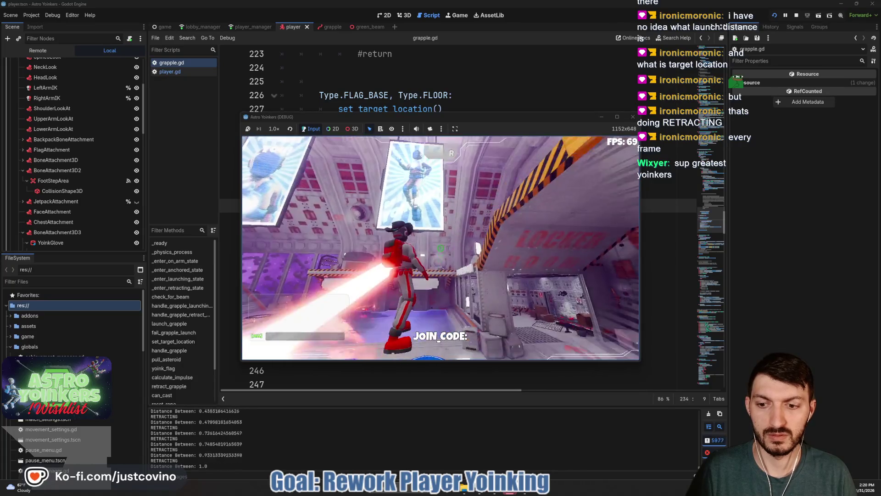
pyautogui.press('F8')
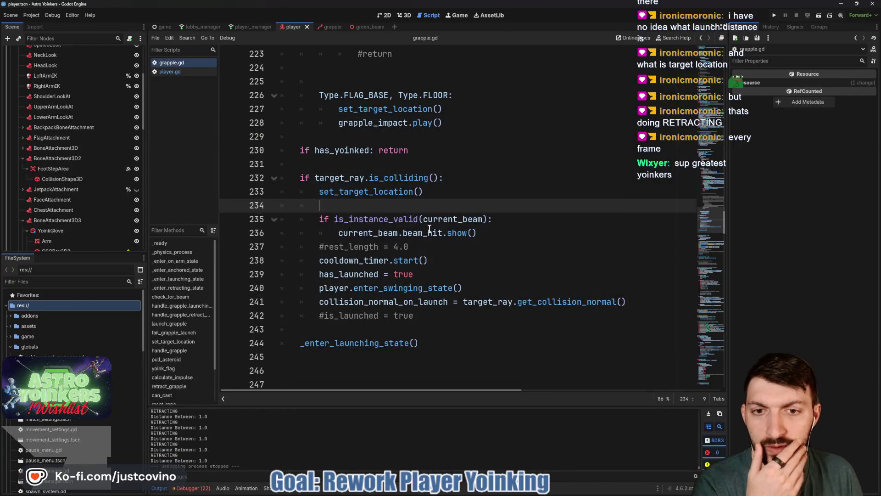
# Change line 145's distance_to(target_location) threshold from 1.0 to 1.6
pyautogui.scroll(14, 423, 234)
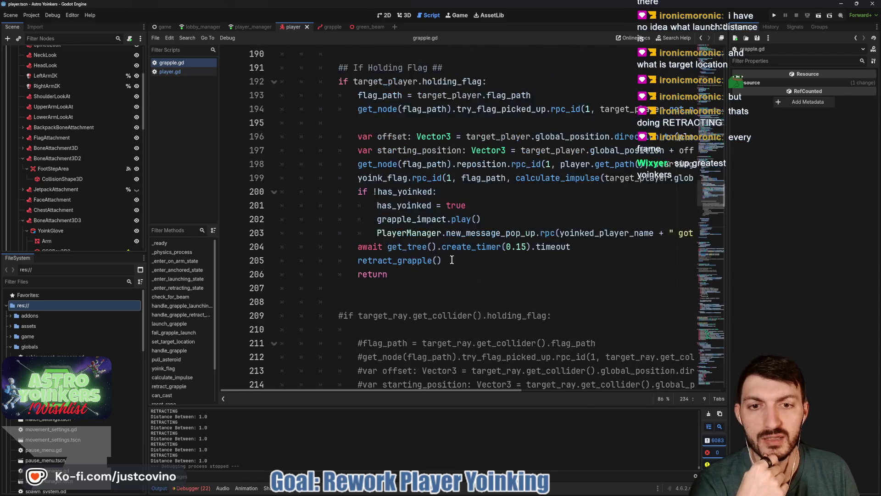
pyautogui.scroll(9, 452, 259)
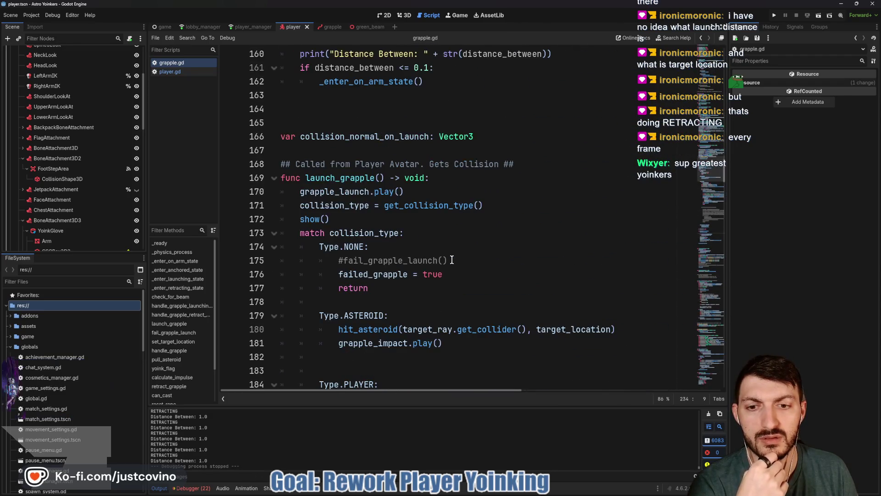
pyautogui.scroll(2, 452, 259)
pyautogui.scroll(1, 452, 260)
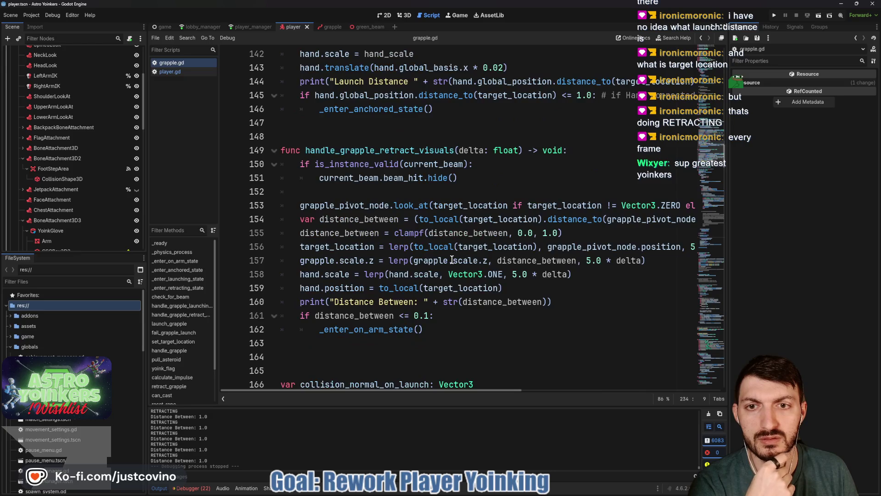
pyautogui.scroll(4, 452, 260)
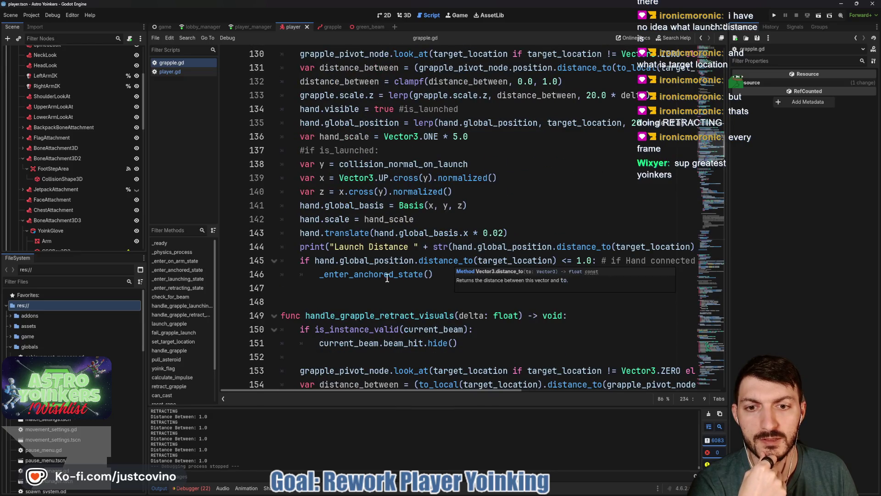
pyautogui.hscroll(3, 517, 262)
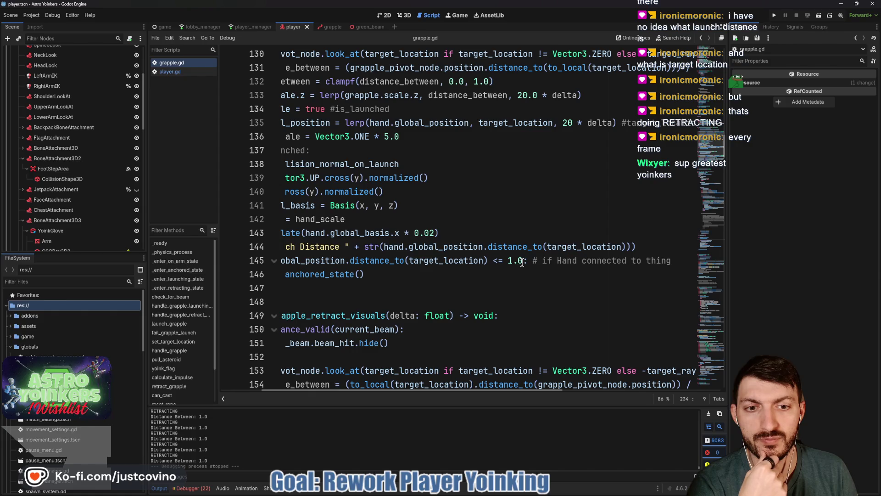
pyautogui.click(520, 260)
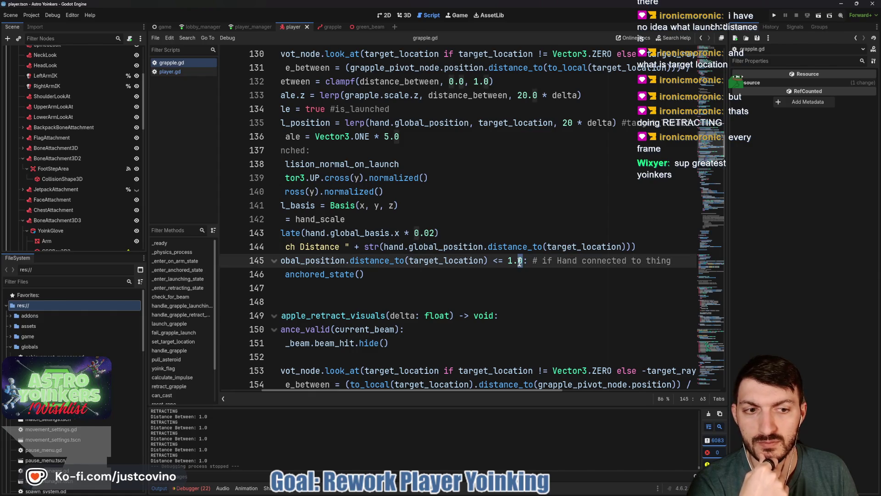
pyautogui.press('BackSpace')
pyautogui.write('6')
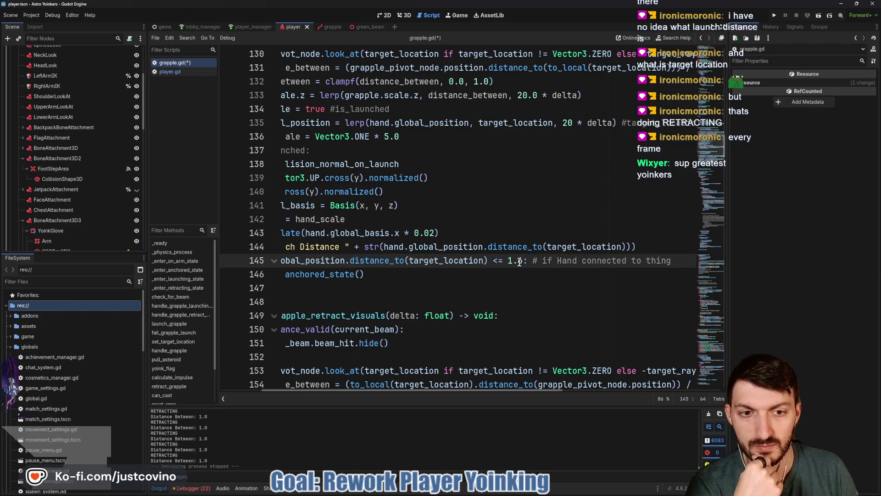
pyautogui.click(443, 272)
# Scroll back to the start of the code and place the caret on line 142
pyautogui.hscroll(-2, 454, 271)
pyautogui.hscroll(-2, 454, 271)
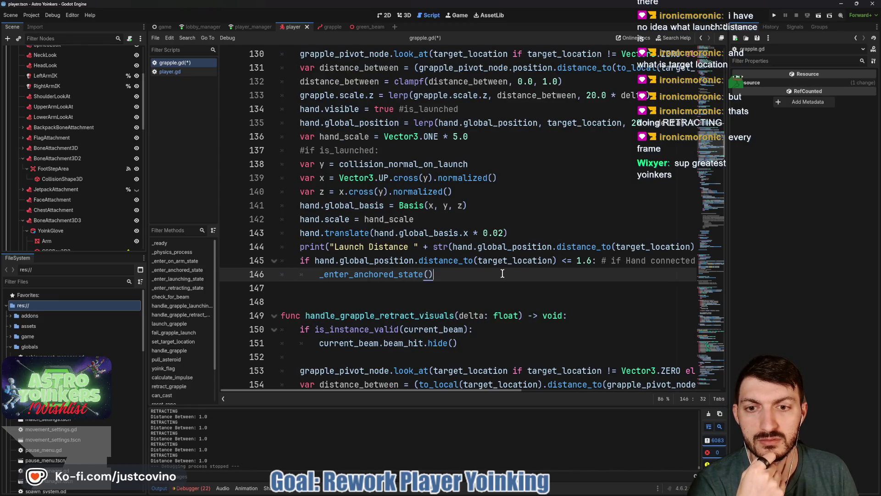
pyautogui.scroll(5, 502, 273)
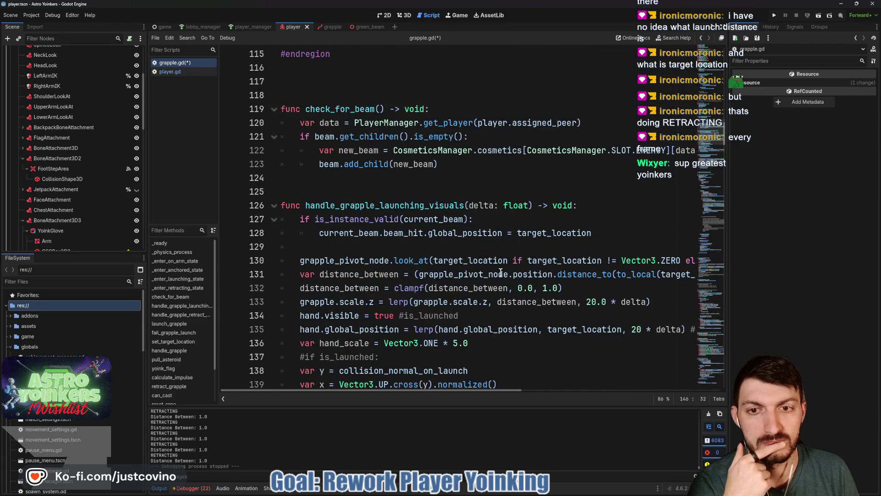
pyautogui.scroll(-3, 500, 272)
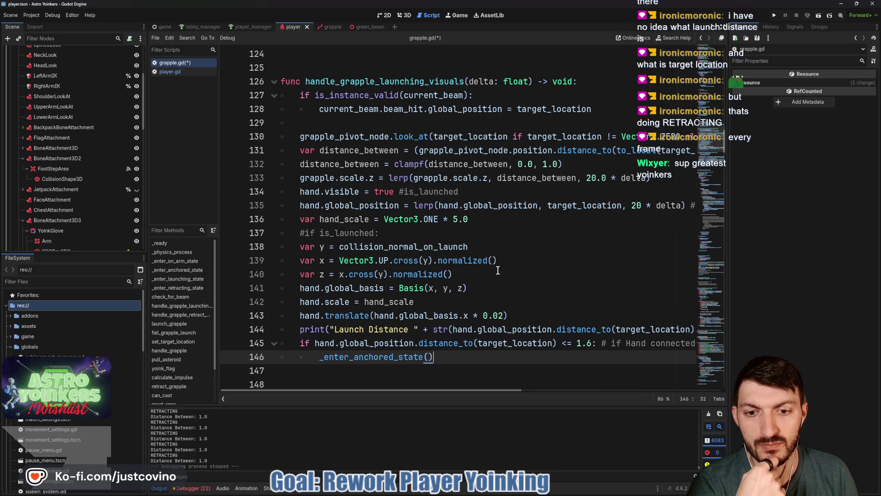
pyautogui.click(497, 299)
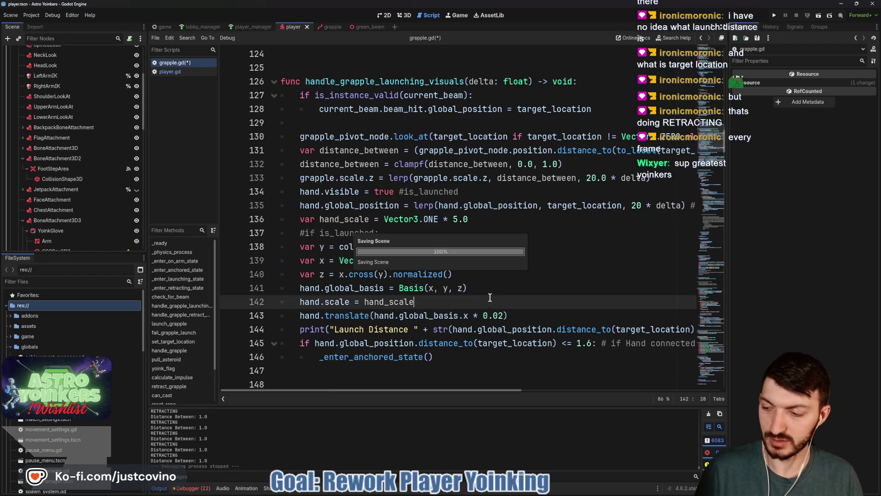
# Save and launch the debug build, start a private lobby, test the 1.6 grapple, then stop
pyautogui.click(774, 15)
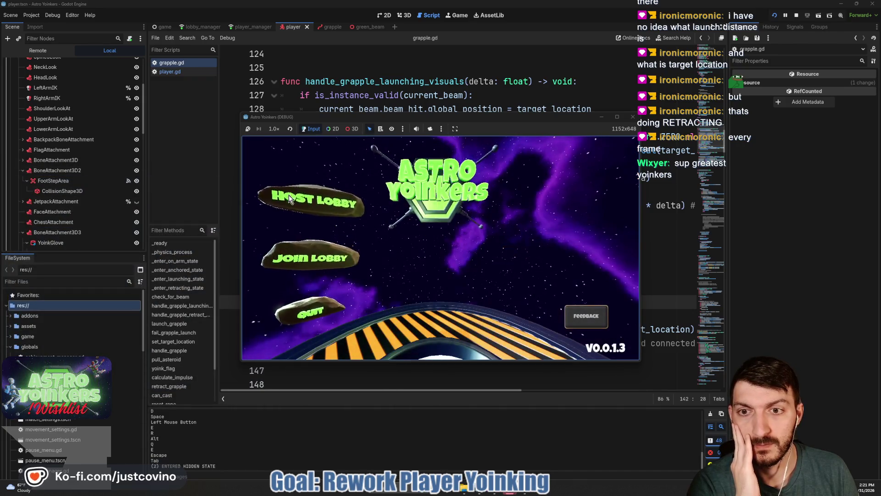
pyautogui.click(317, 202)
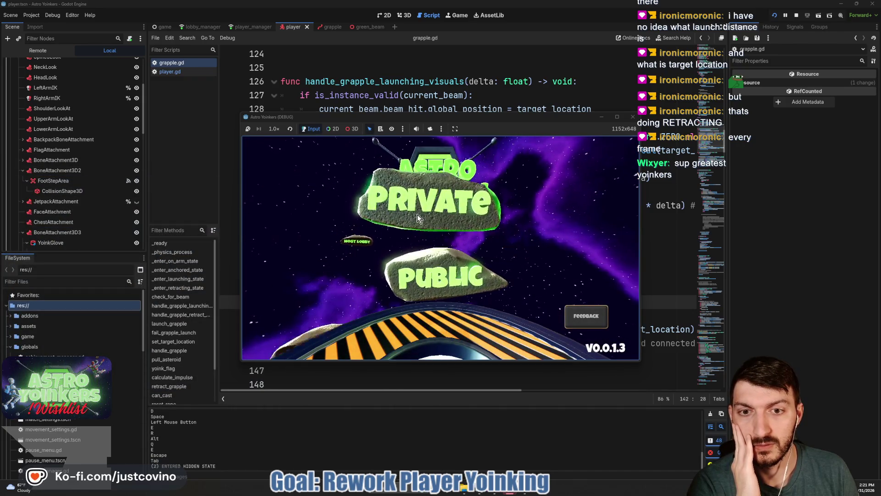
pyautogui.click(417, 213)
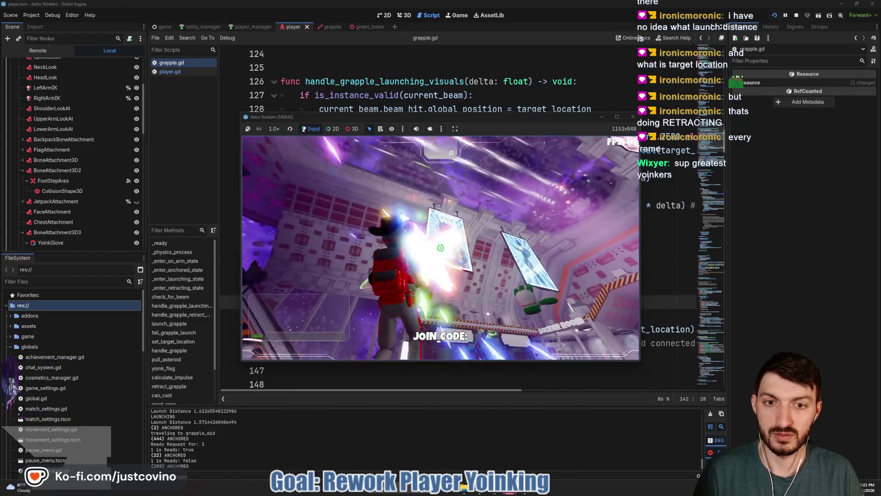
pyautogui.press('F8')
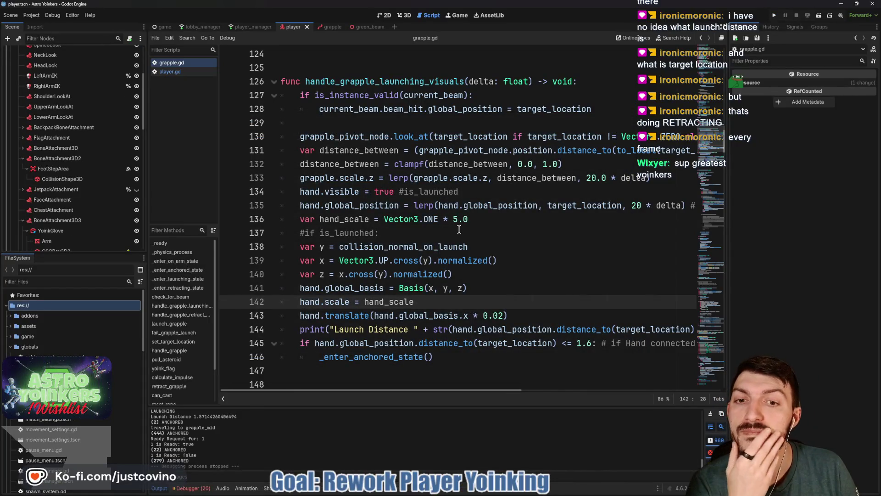
pyautogui.scroll(4, 454, 239)
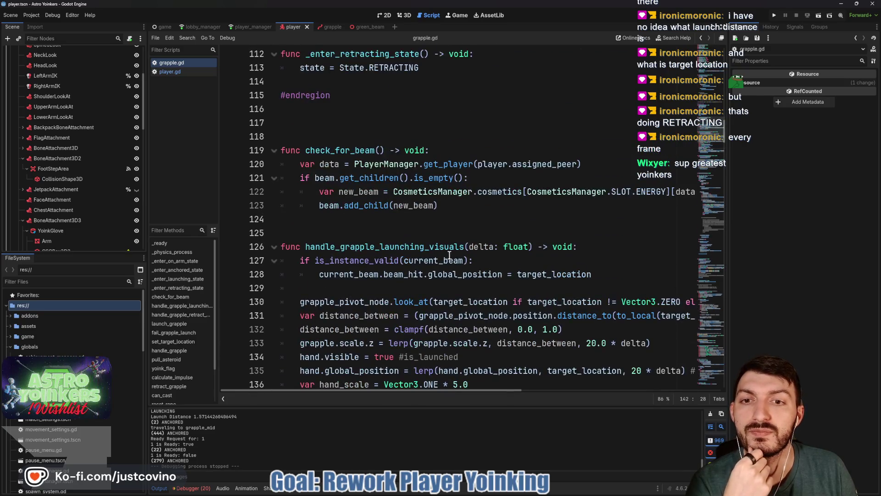
pyautogui.scroll(6, 449, 256)
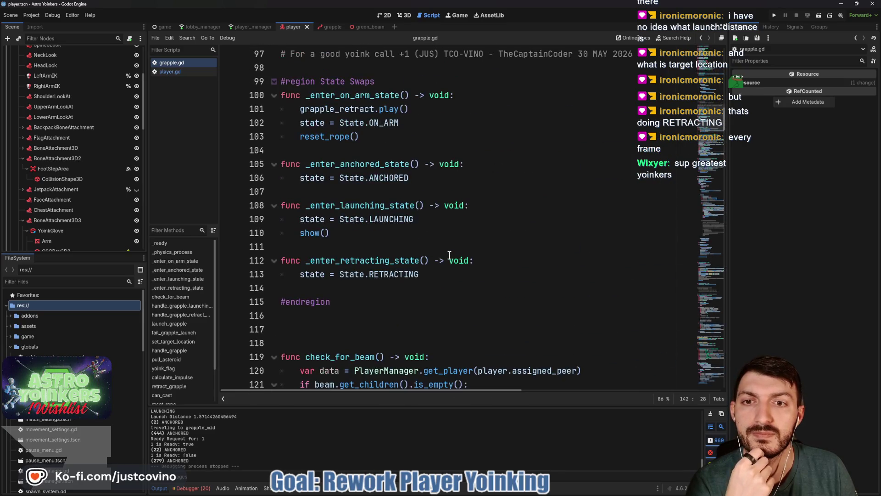
pyautogui.scroll(8, 449, 256)
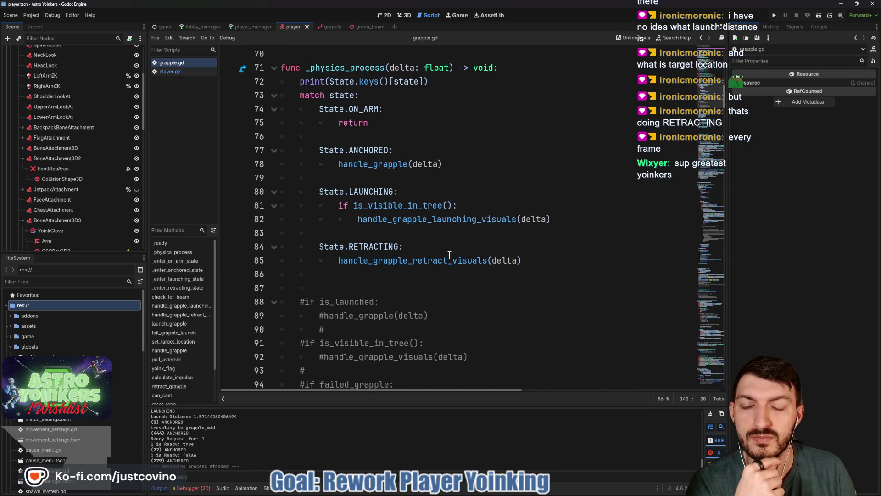
pyautogui.moveTo(387, 168)
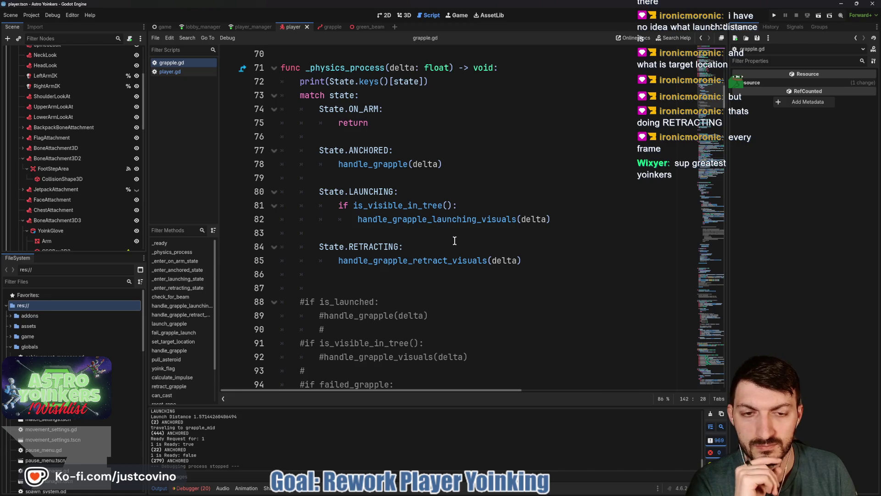
pyautogui.scroll(-15, 455, 240)
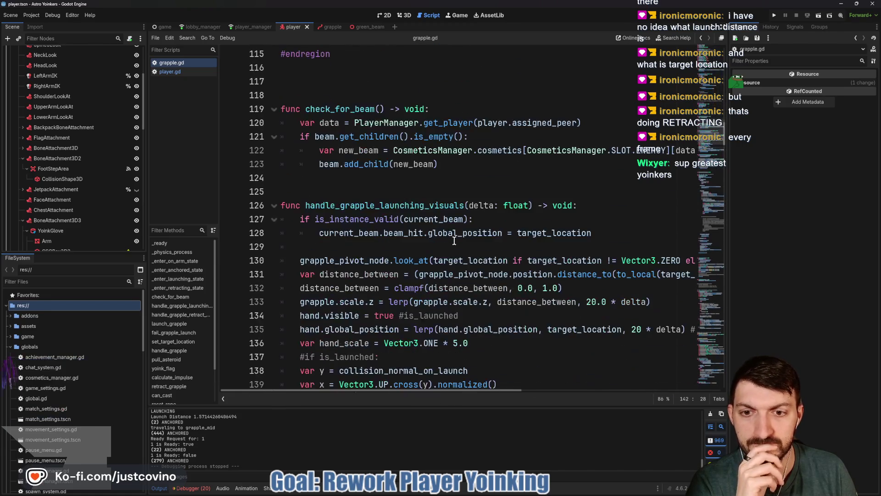
pyautogui.scroll(-3, 455, 240)
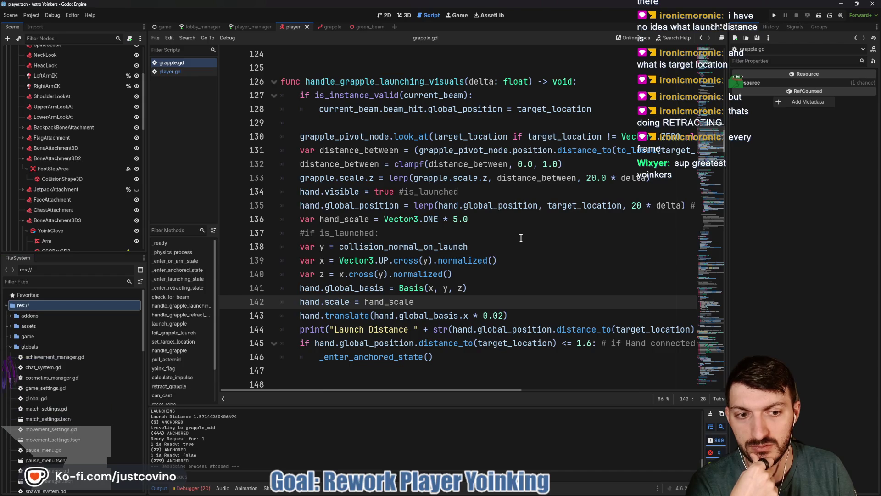
pyautogui.scroll(-1, 521, 238)
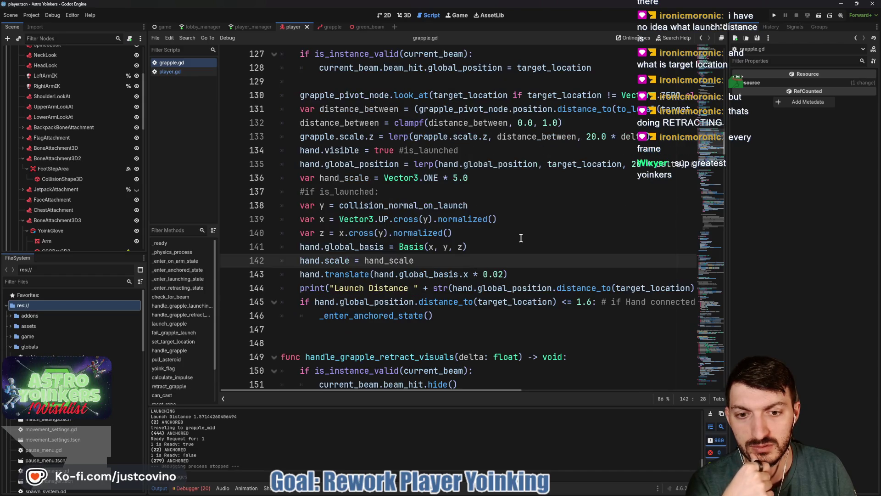
pyautogui.scroll(2, 518, 238)
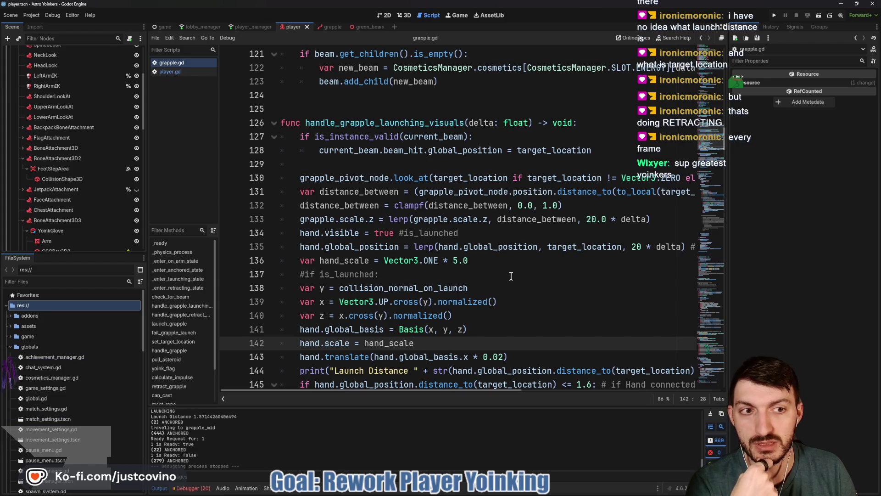
pyautogui.scroll(-5, 312, 207)
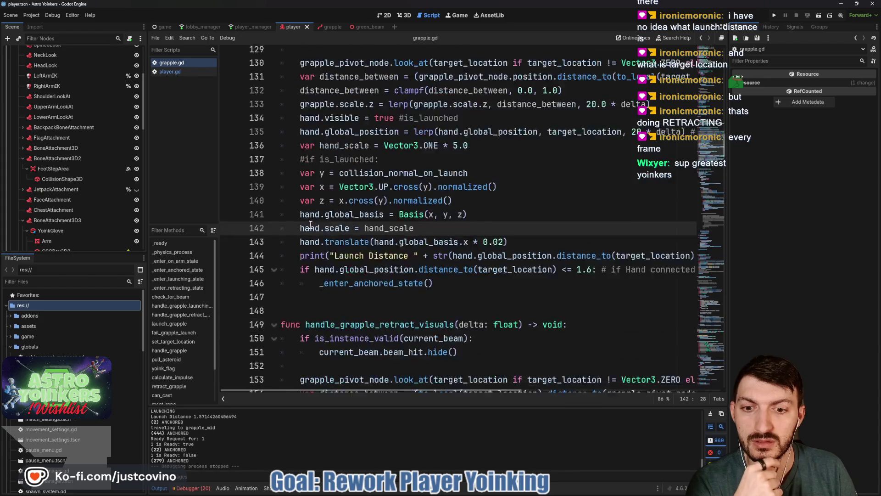
pyautogui.scroll(1, 330, 220)
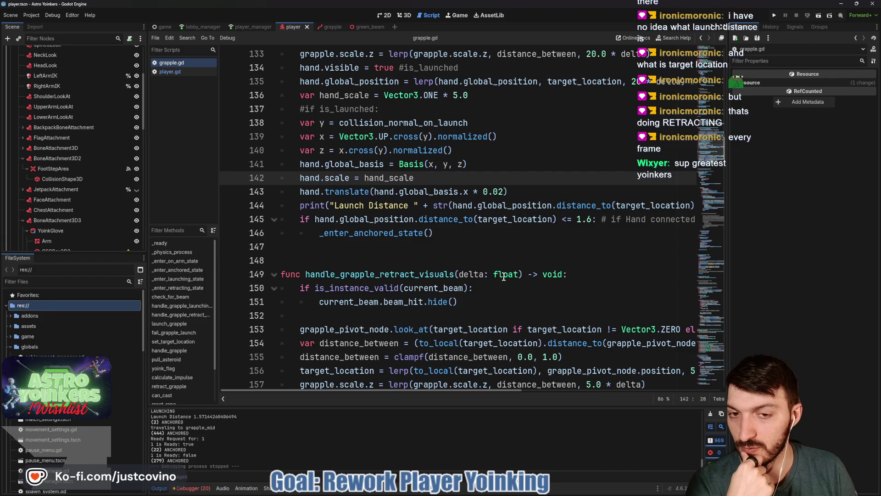
pyautogui.scroll(2, 453, 249)
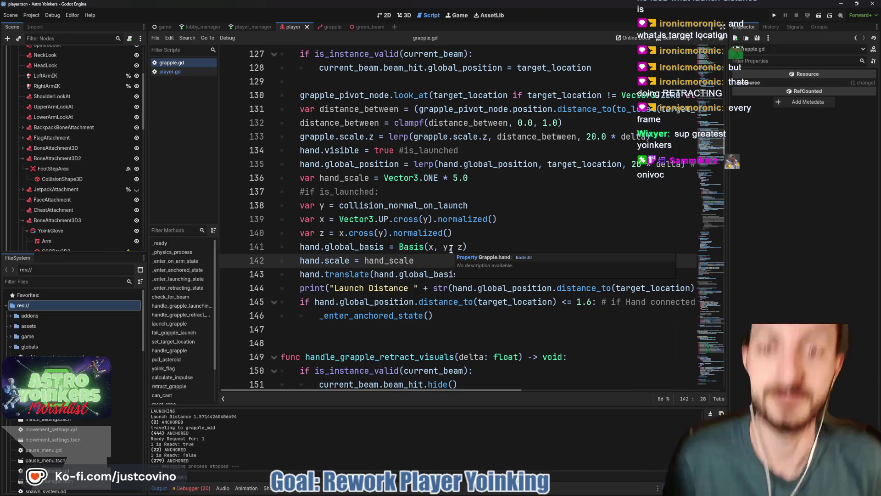
pyautogui.scroll(2, 451, 249)
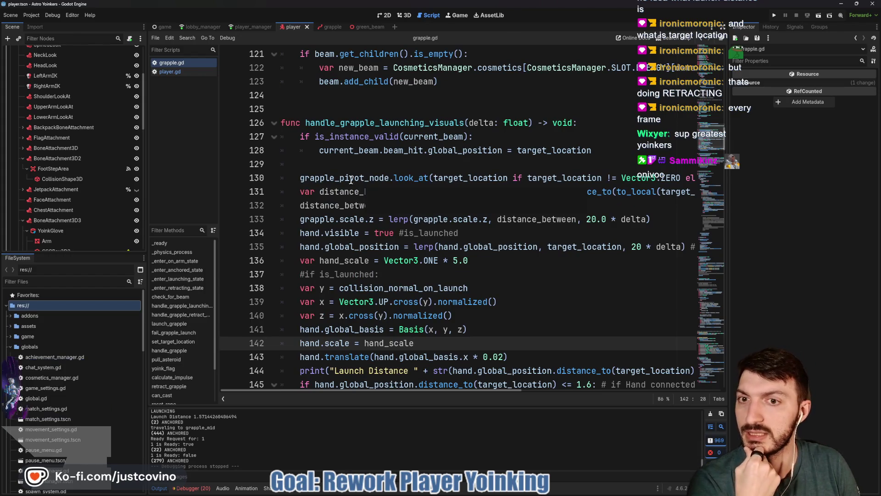
pyautogui.doubleClick(345, 123)
pyautogui.click(330, 105)
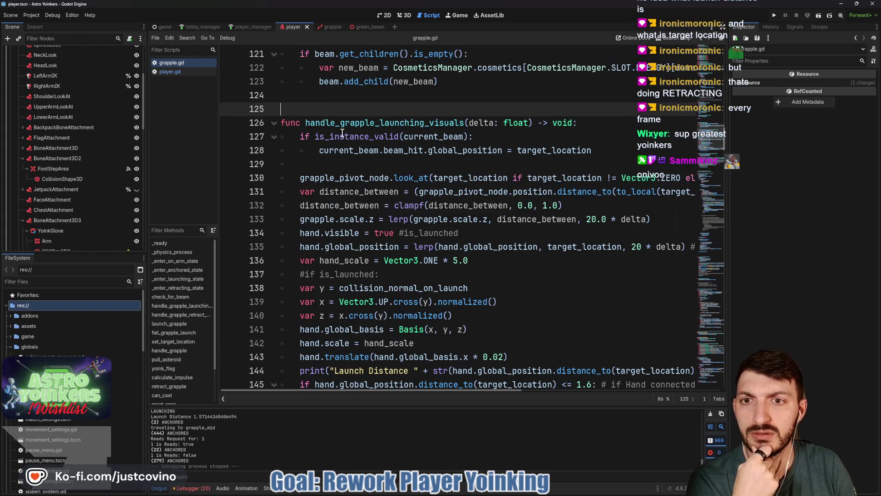
pyautogui.moveTo(439, 136)
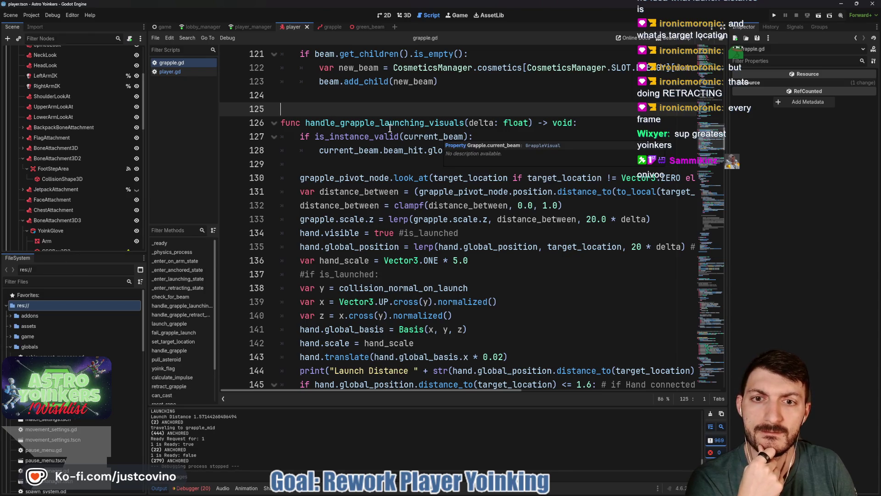
pyautogui.scroll(2, 327, 137)
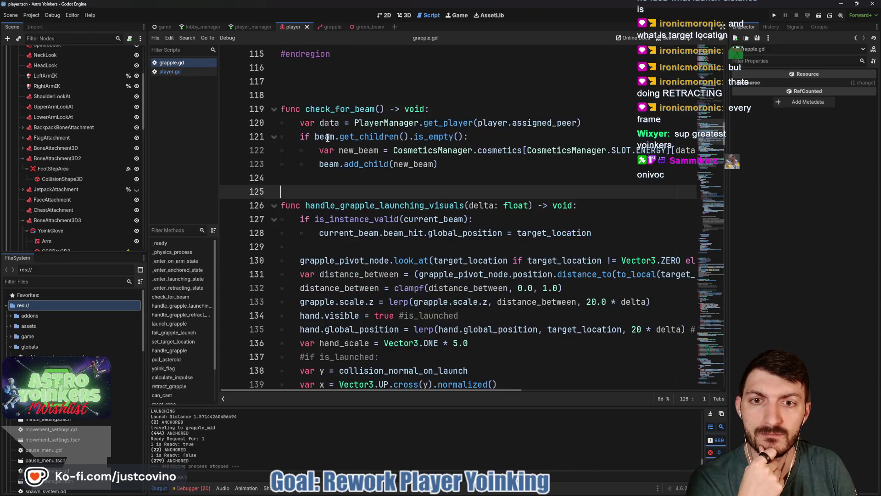